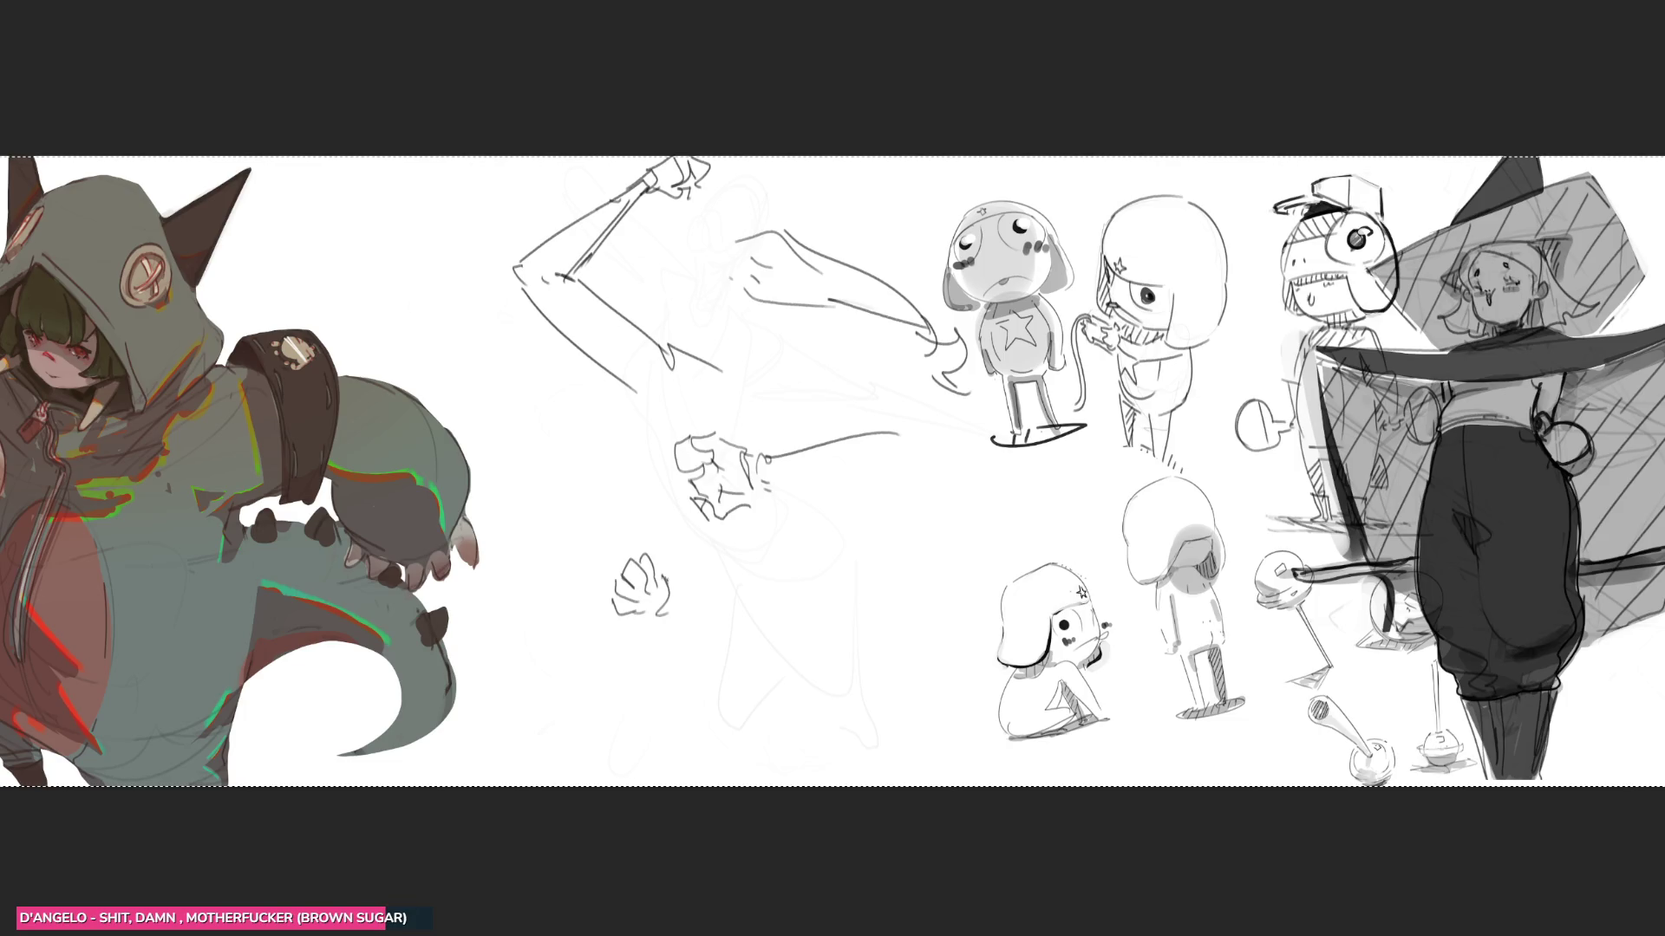
- Draw forearms extending down-right from both fist studies, then erase over the hand sketches
left_click_drag(624, 626, 685, 607)
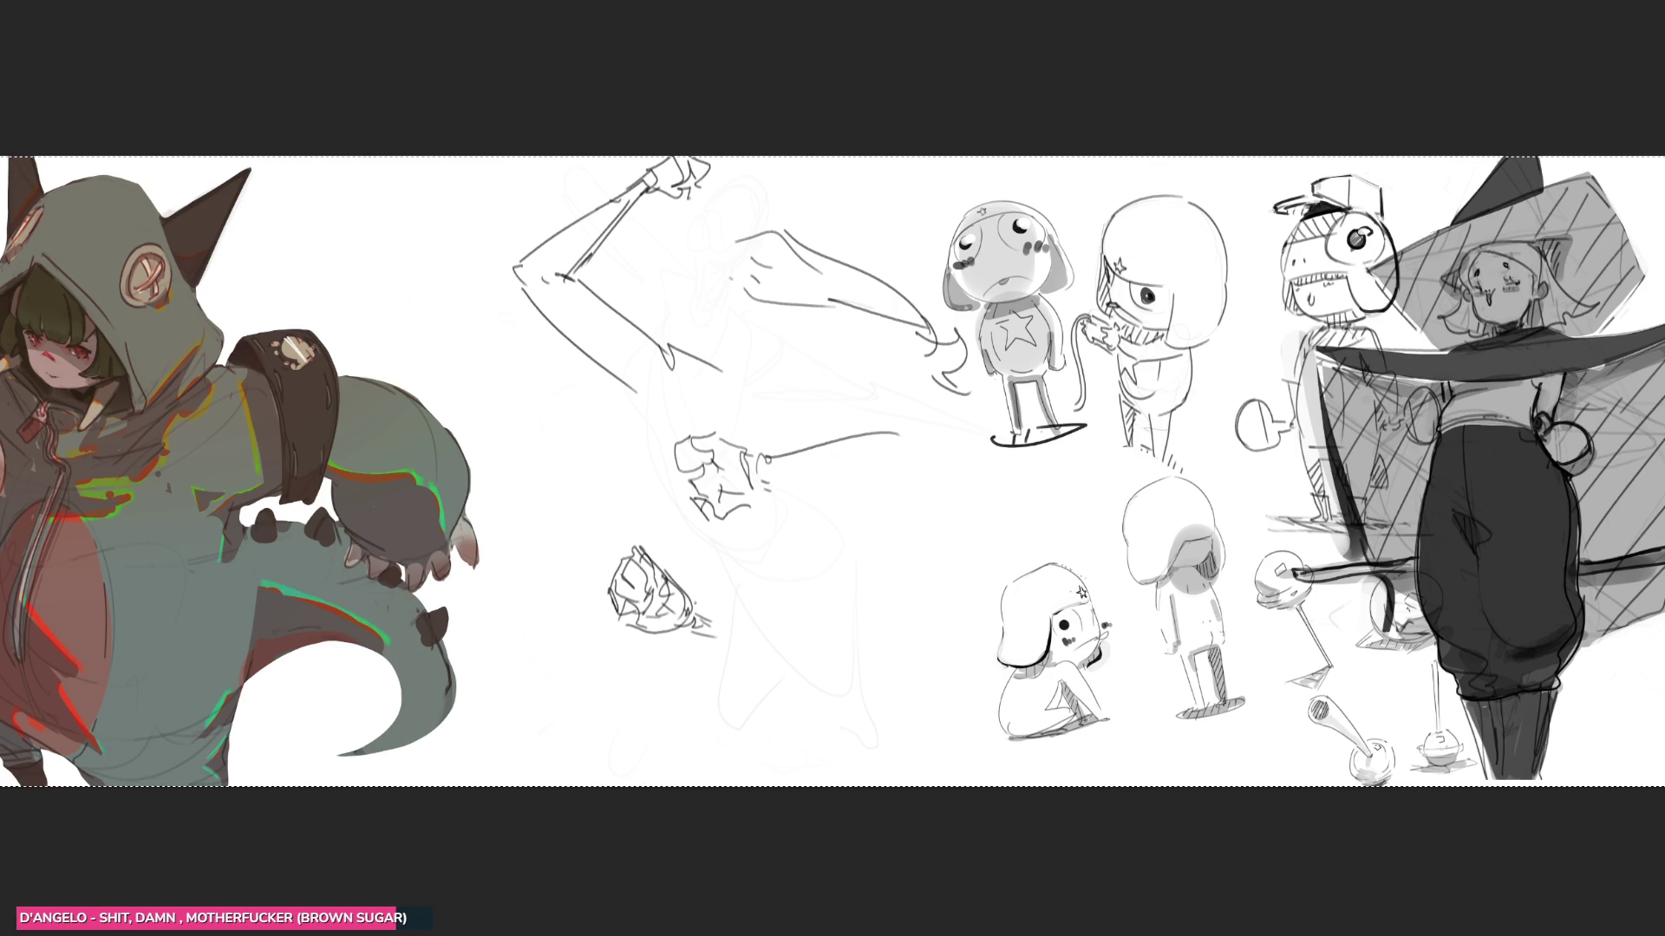
mouse_move(693, 604)
left_mouse_down()
mouse_move(756, 650)
mouse_move(745, 667)
left_mouse_up()
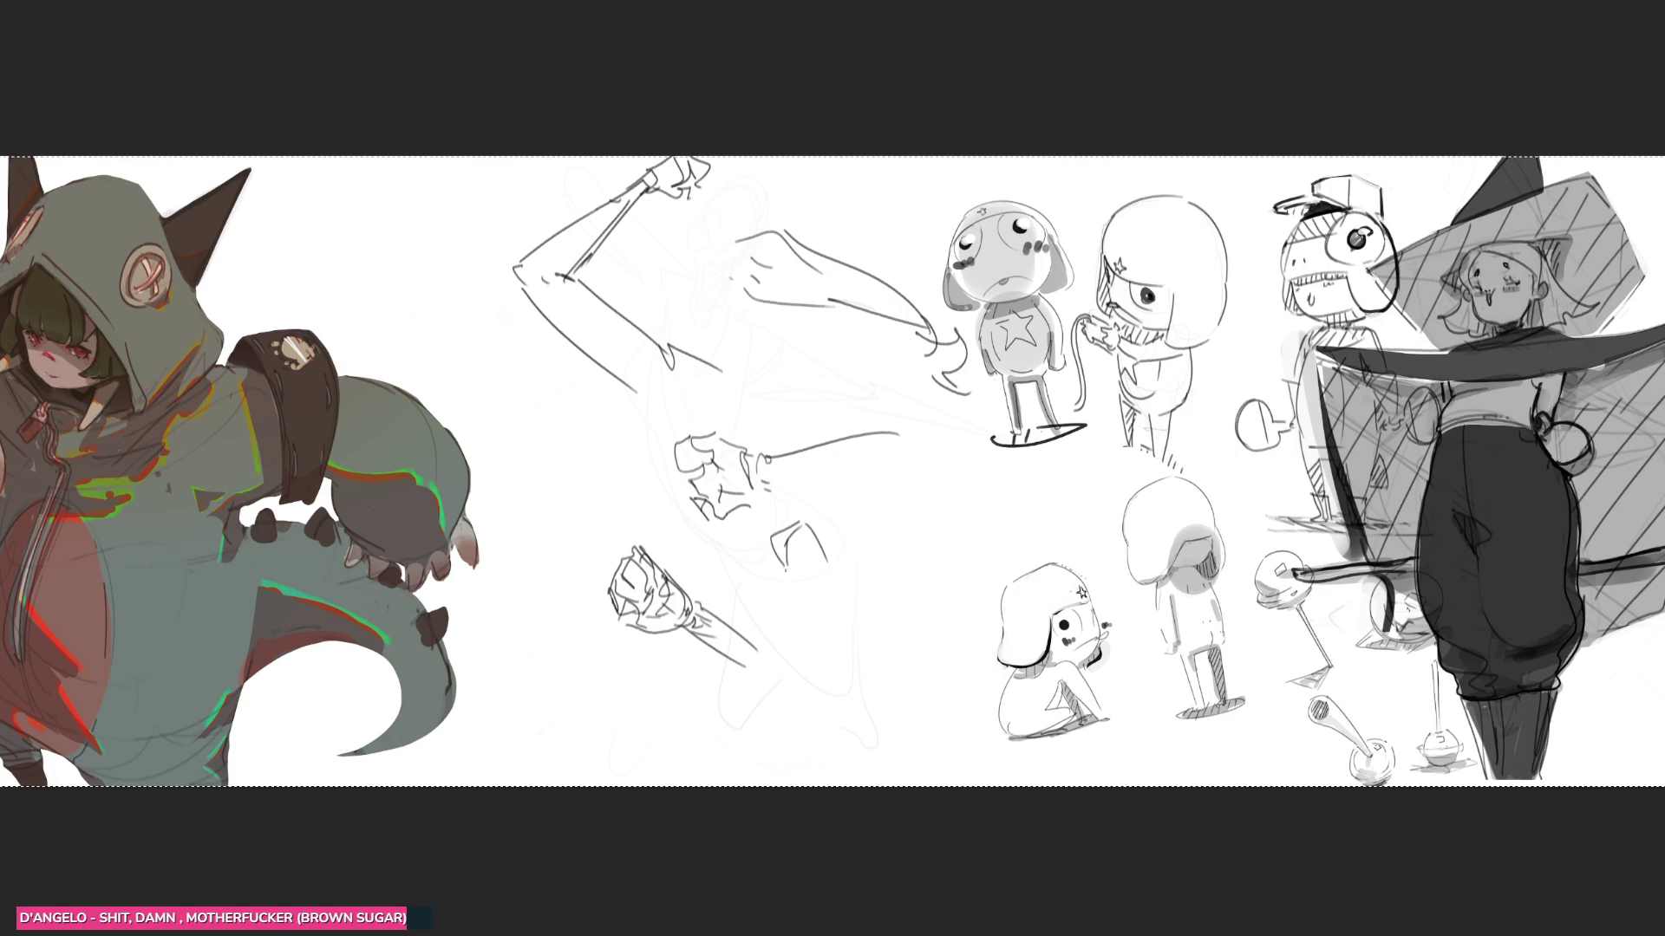
left_click_drag(784, 562, 799, 592)
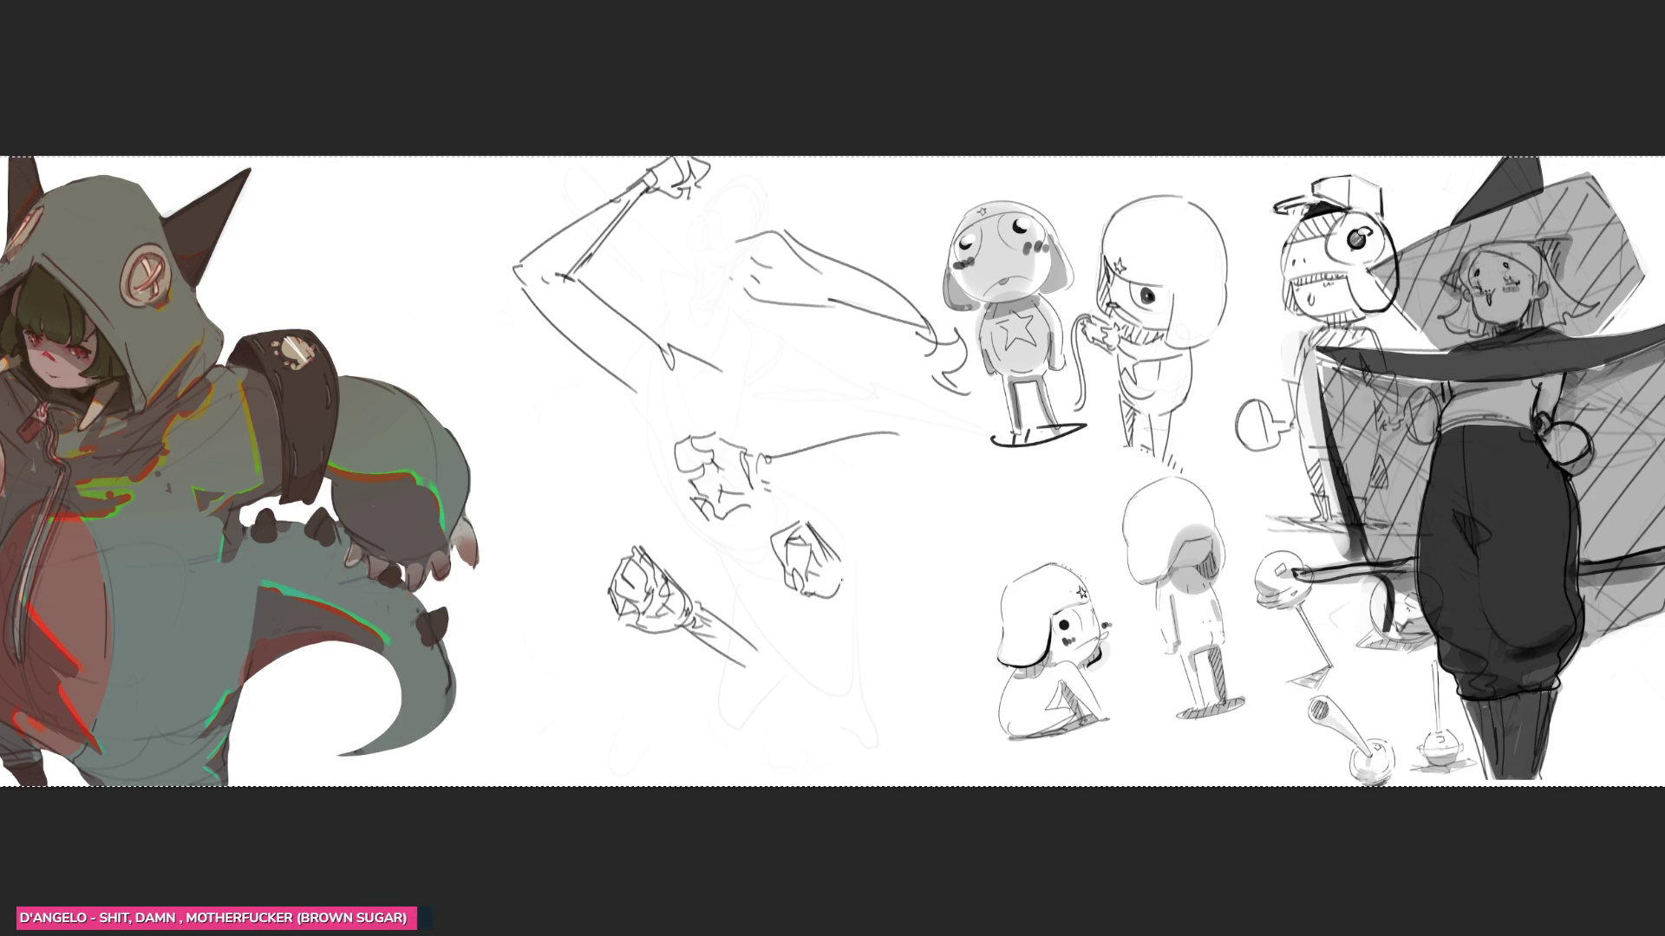
mouse_move(843, 558)
left_mouse_down()
mouse_move(890, 597)
mouse_move(880, 620)
left_mouse_up()
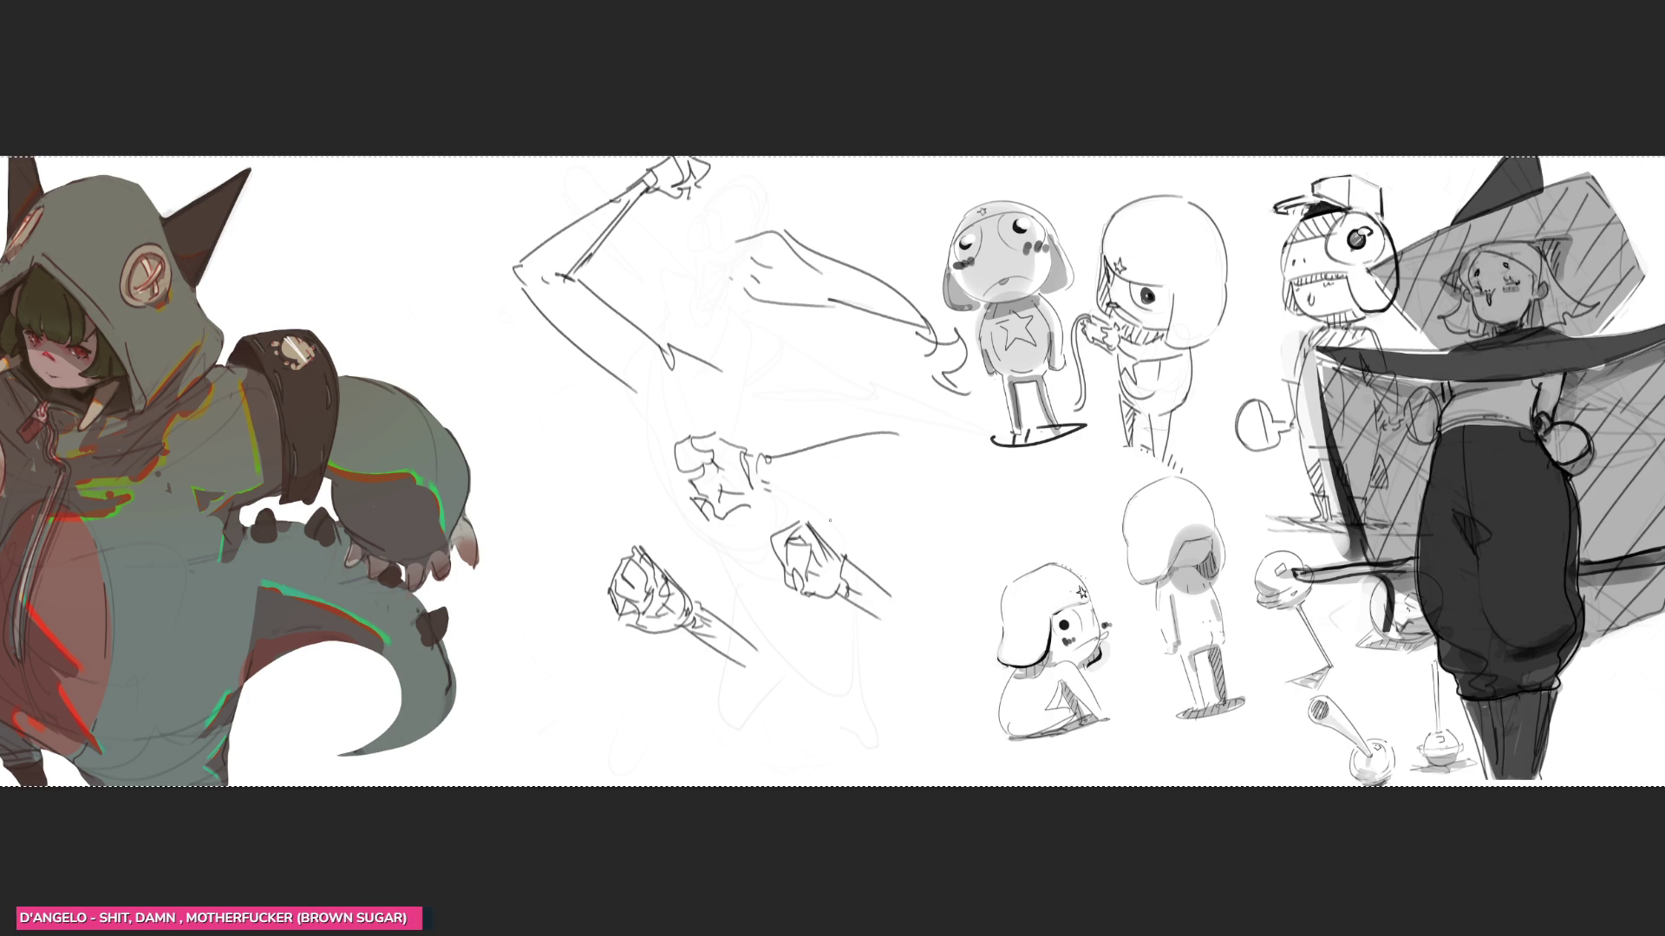
mouse_move(620, 581)
left_mouse_down()
mouse_move(685, 555)
mouse_move(825, 615)
mouse_move(576, 81)
mouse_move(659, 327)
mouse_move(970, 341)
mouse_move(975, 266)
mouse_move(960, 586)
mouse_move(555, 568)
mouse_move(864, 173)
mouse_move(585, 287)
left_mouse_up()
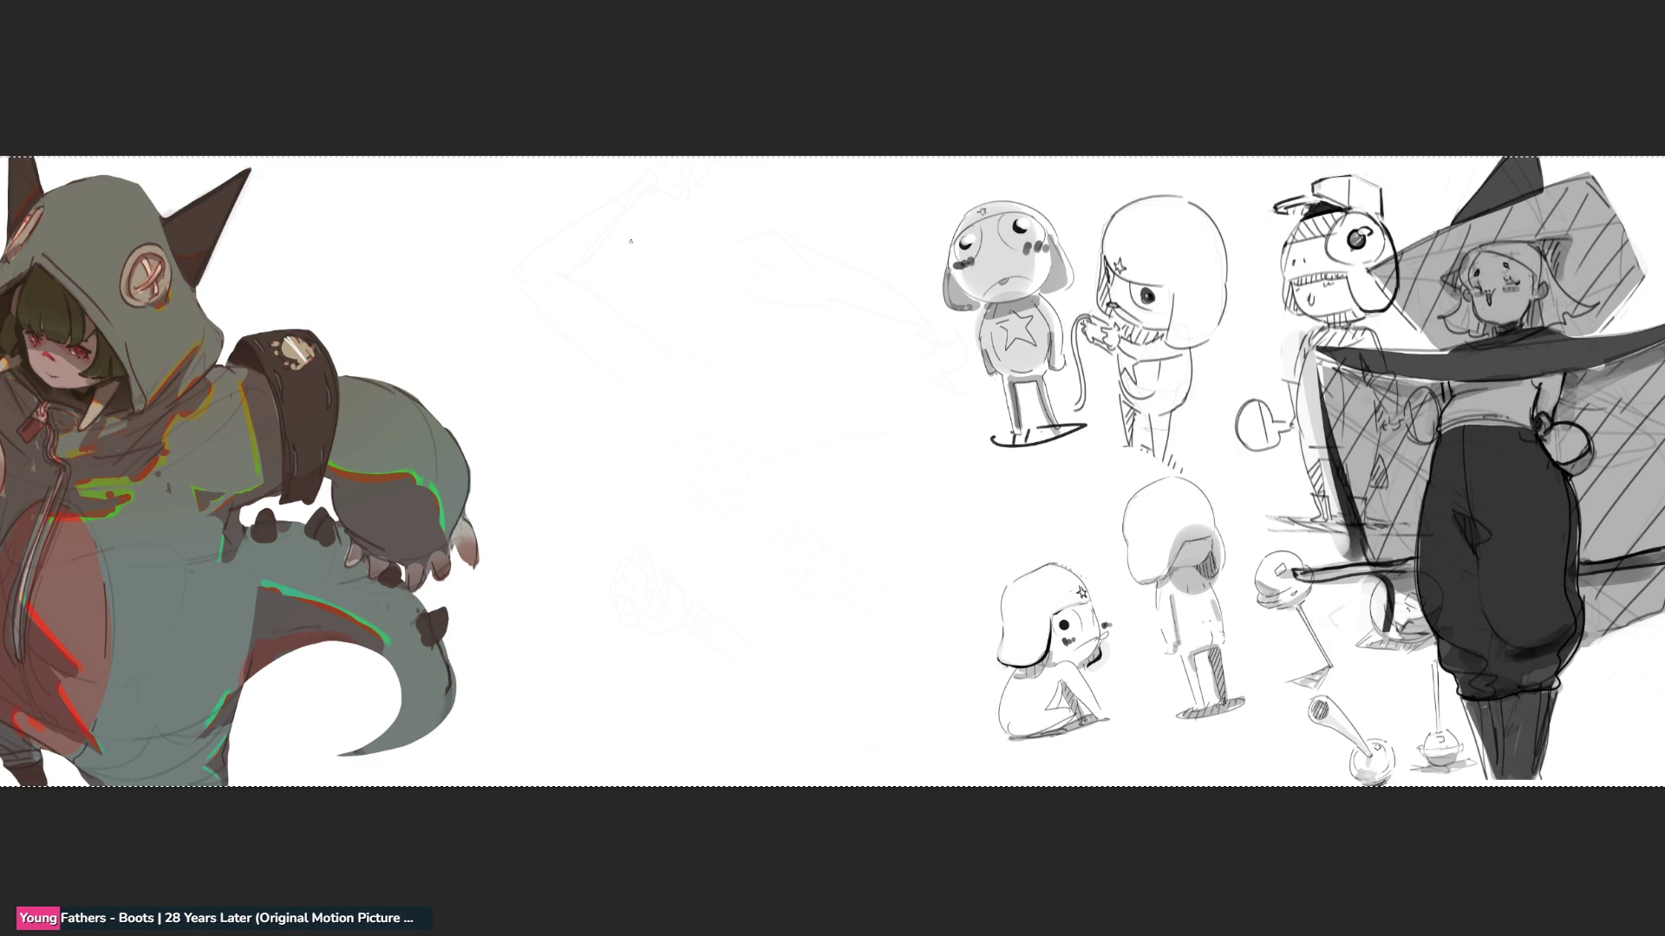
- Sketch the hip ellipse and the first leg from thigh to calf, redoing stray strokes
mouse_move(595, 239)
left_mouse_down()
mouse_move(657, 221)
mouse_move(621, 229)
left_mouse_up()
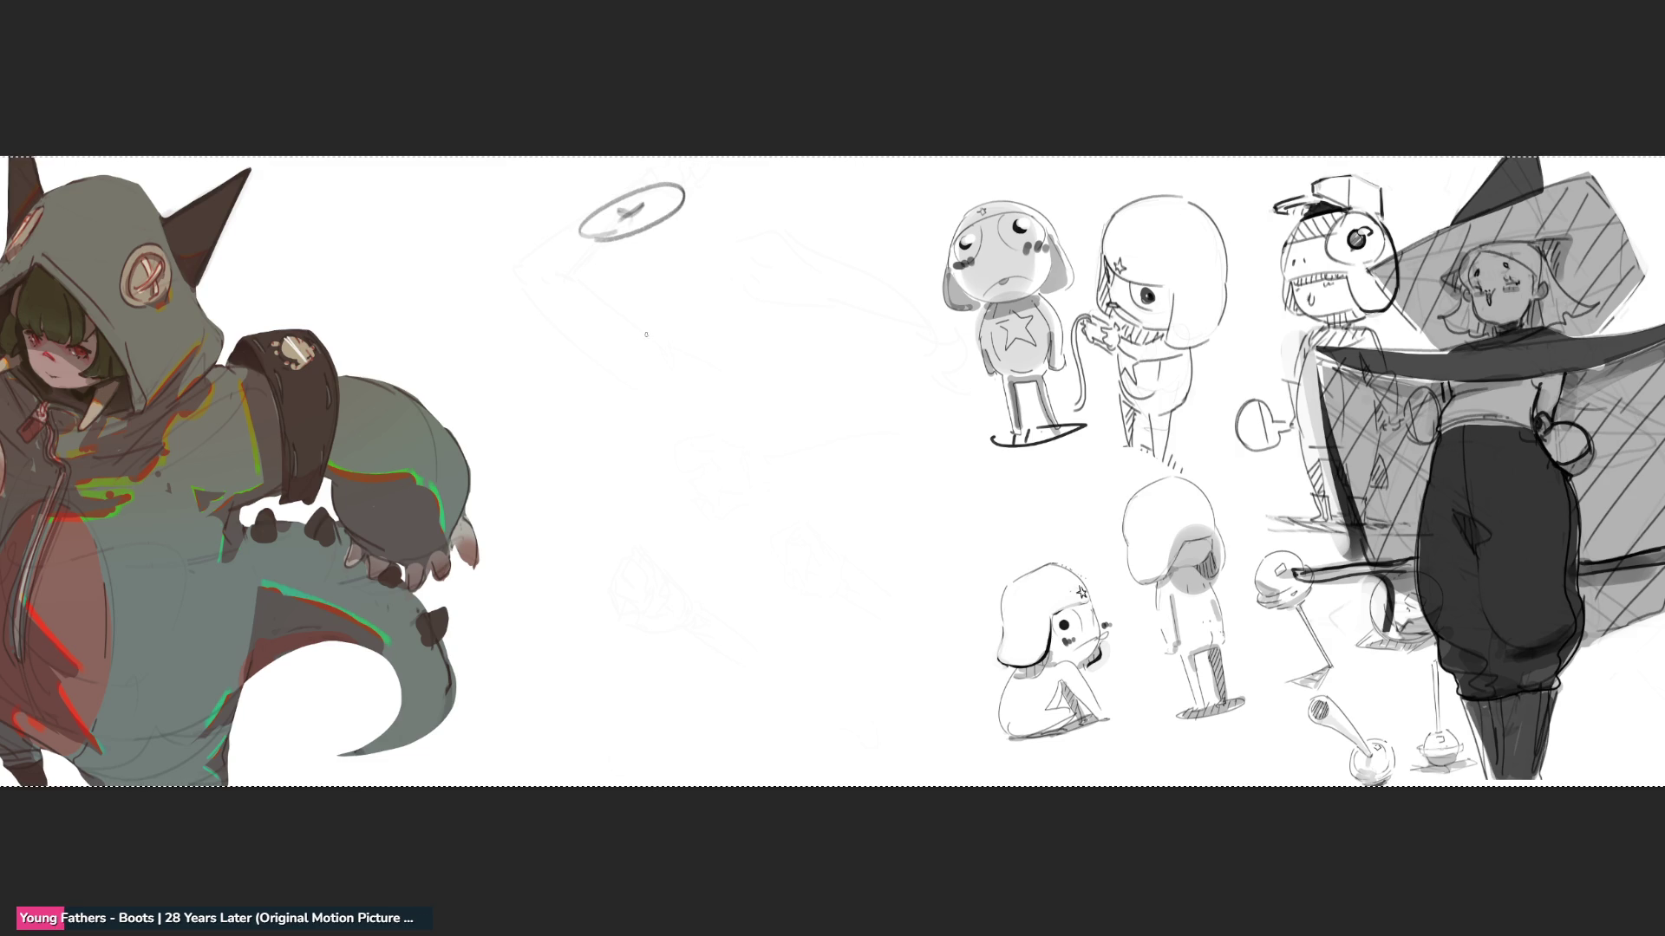
mouse_move(575, 228)
left_mouse_down()
mouse_move(650, 306)
mouse_move(709, 314)
left_mouse_up()
mouse_move(609, 277)
left_mouse_down()
mouse_move(645, 317)
mouse_move(713, 334)
left_mouse_up()
key("ctrl+z")
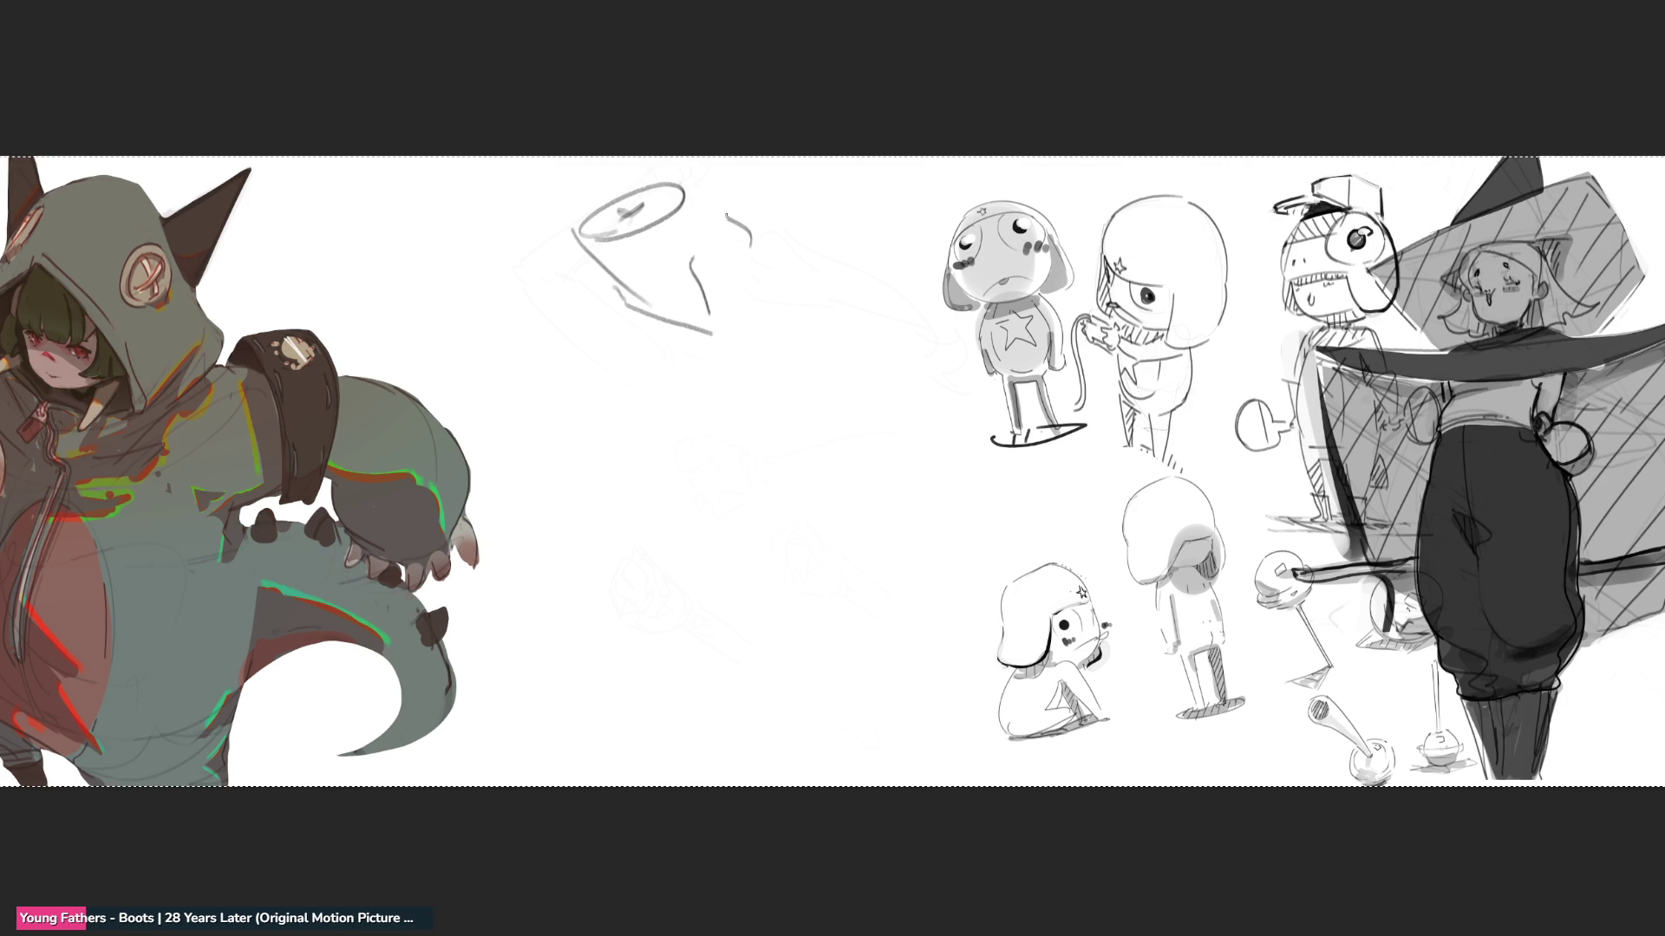
left_click_drag(712, 205, 842, 305)
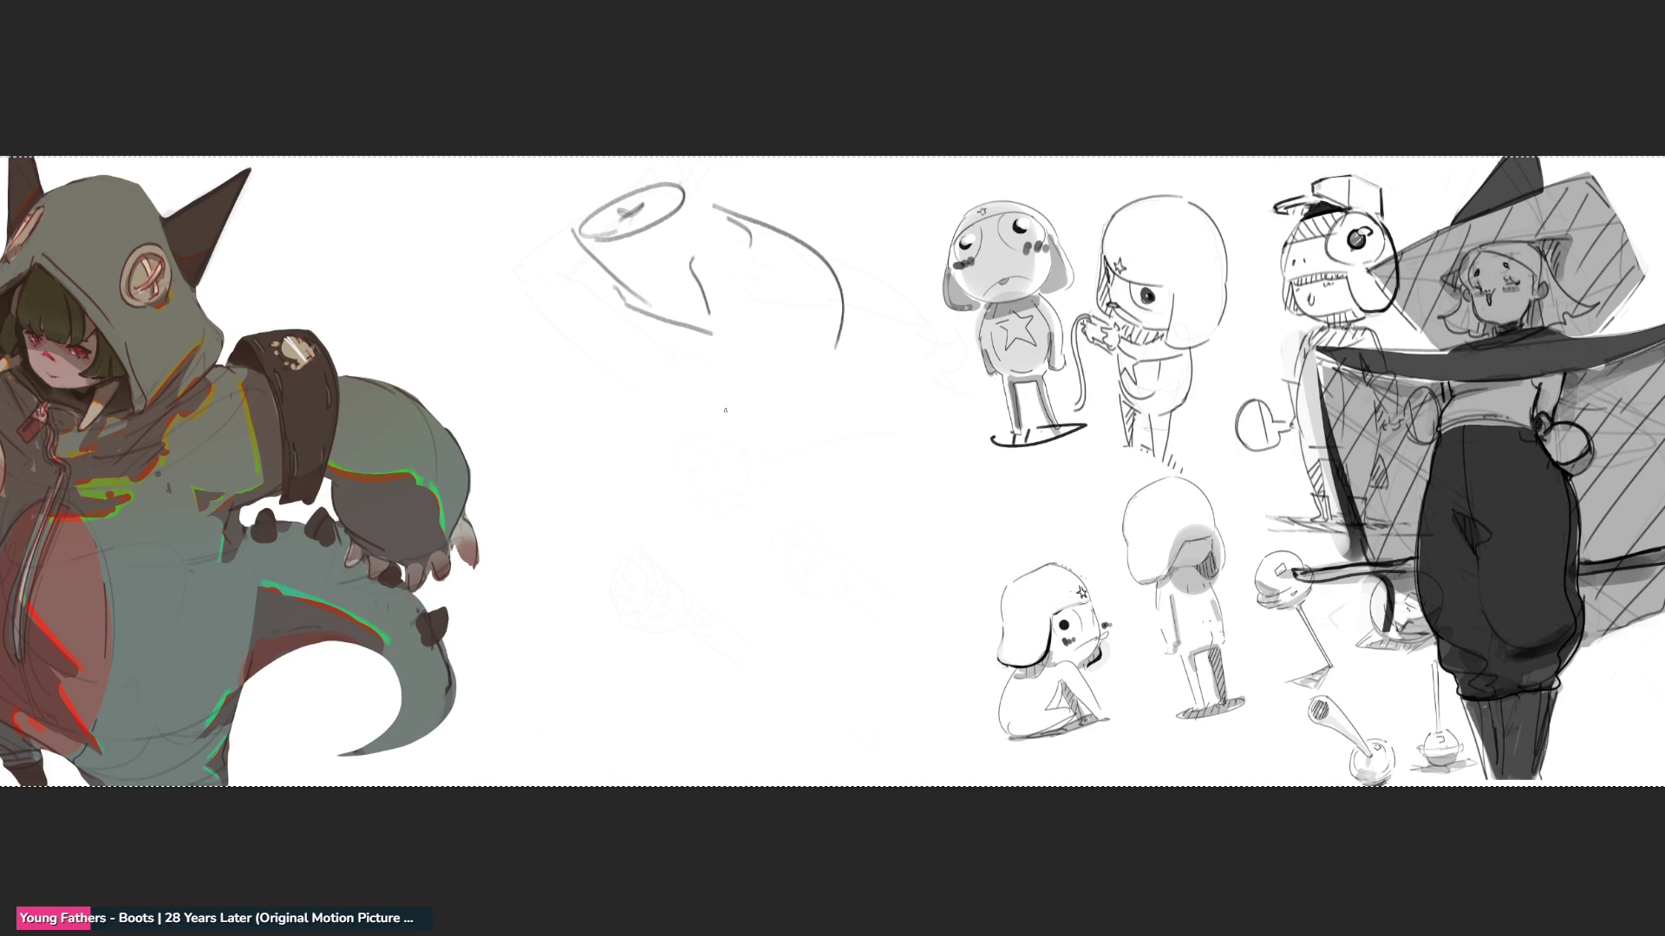
mouse_move(713, 332)
left_mouse_down()
mouse_move(728, 316)
mouse_move(770, 553)
left_mouse_up()
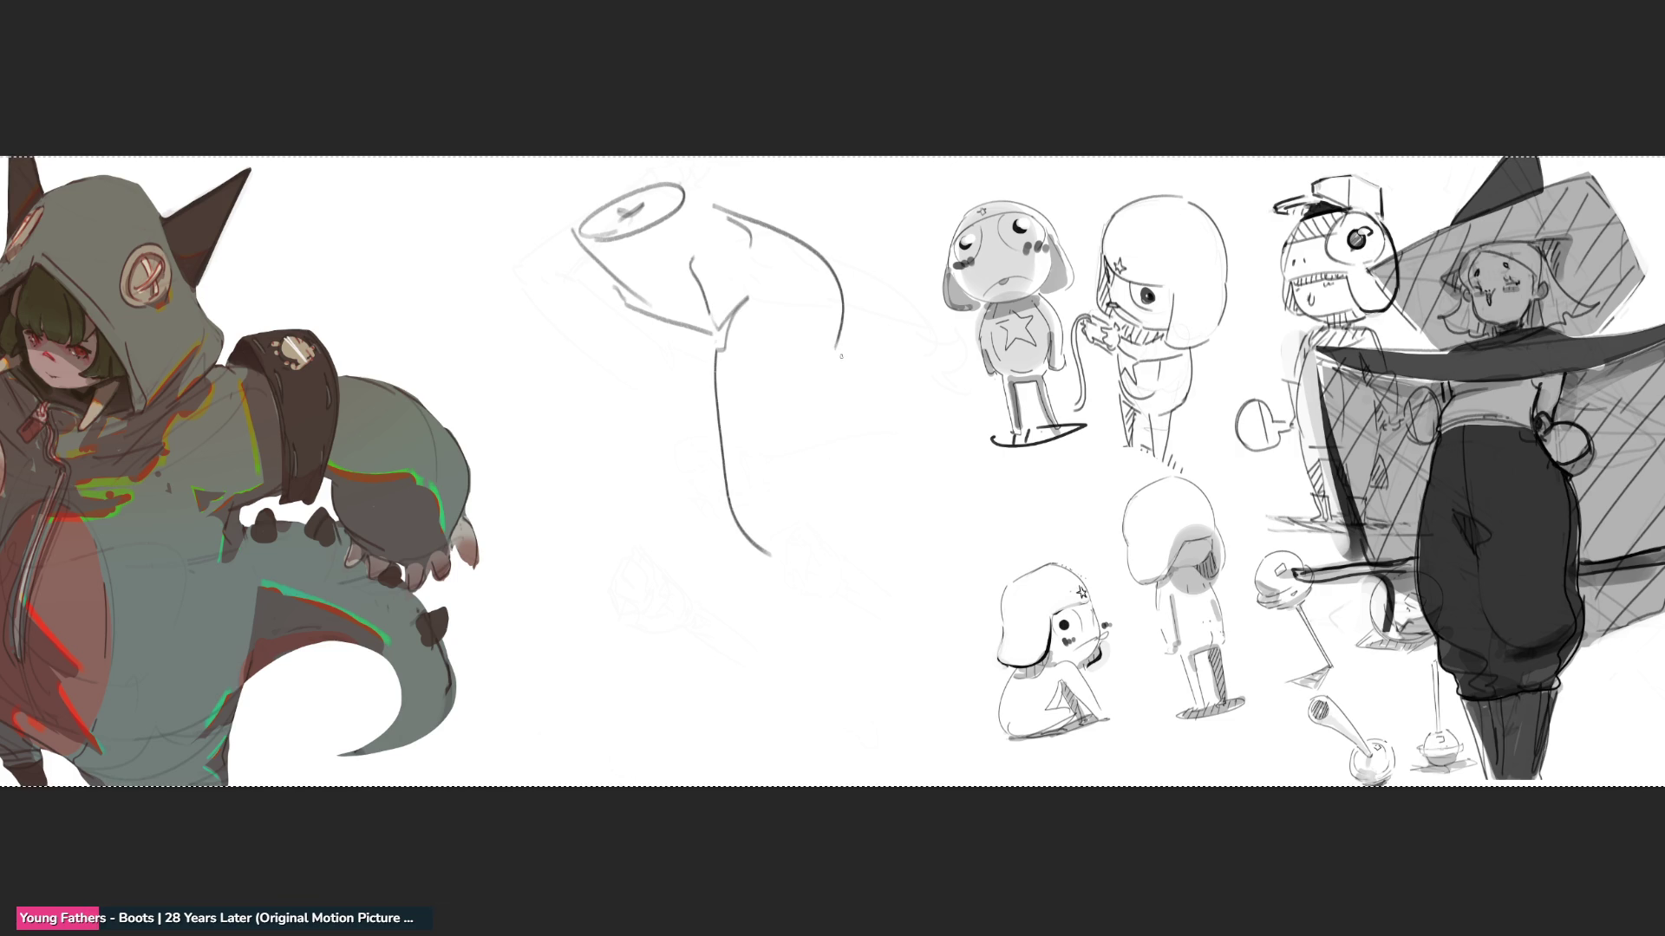
mouse_move(840, 308)
left_mouse_down()
mouse_move(821, 521)
mouse_move(783, 581)
left_mouse_up()
mouse_move(791, 548)
left_mouse_down()
mouse_move(788, 579)
mouse_move(821, 588)
mouse_move(847, 747)
left_mouse_up()
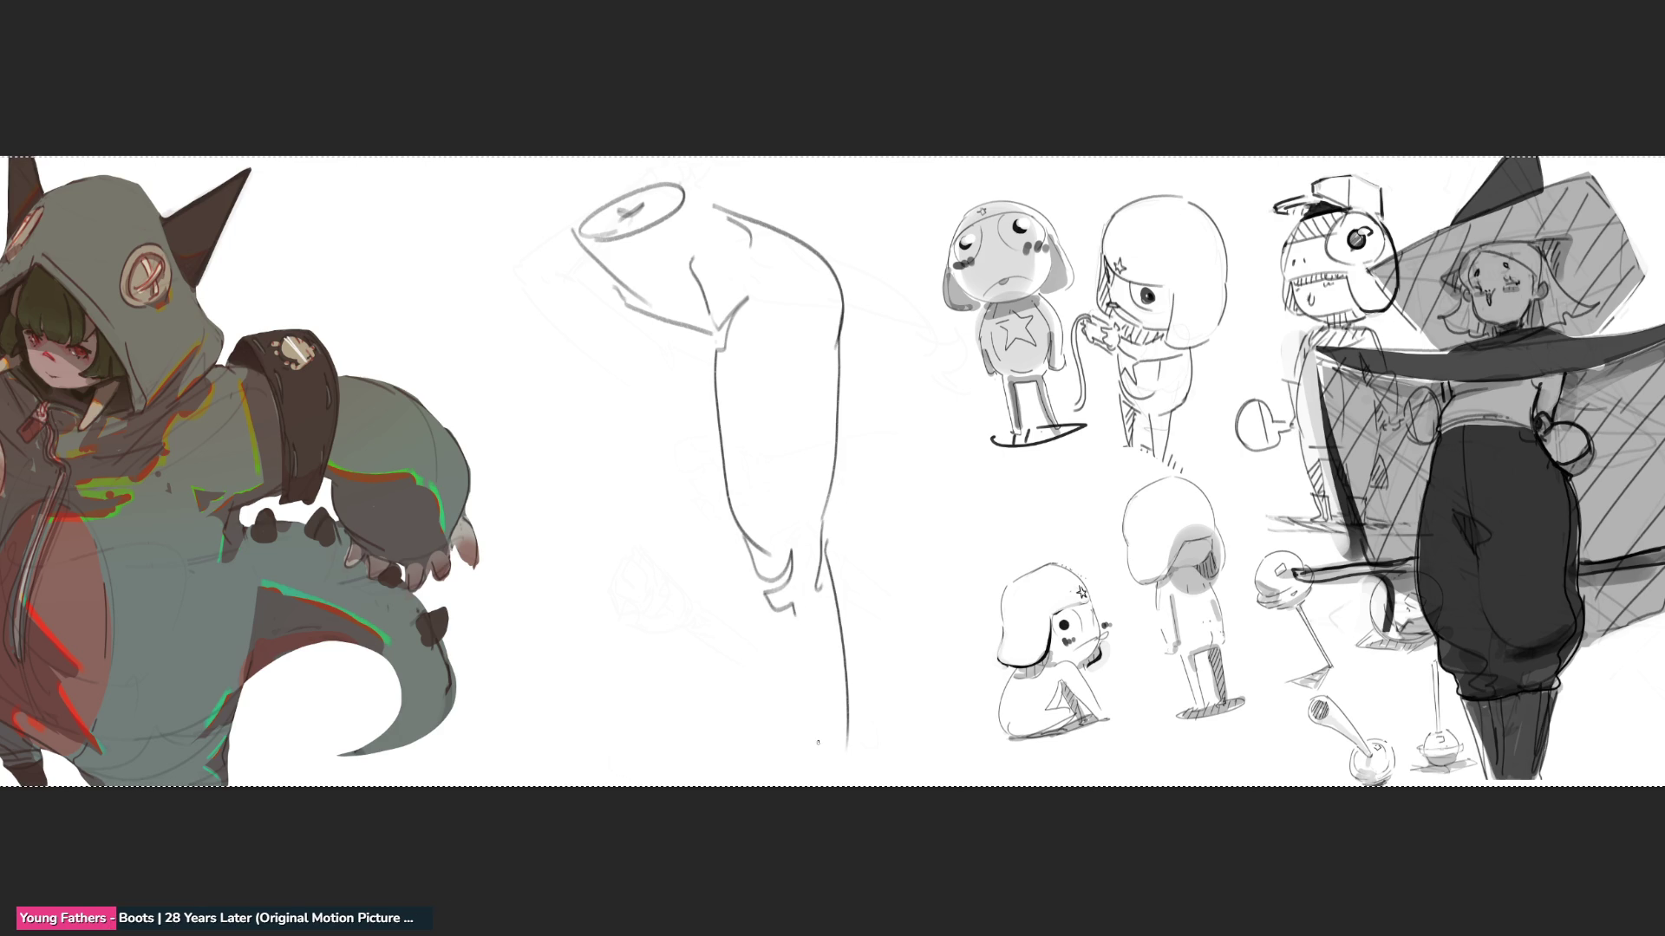
key("ctrl+z")
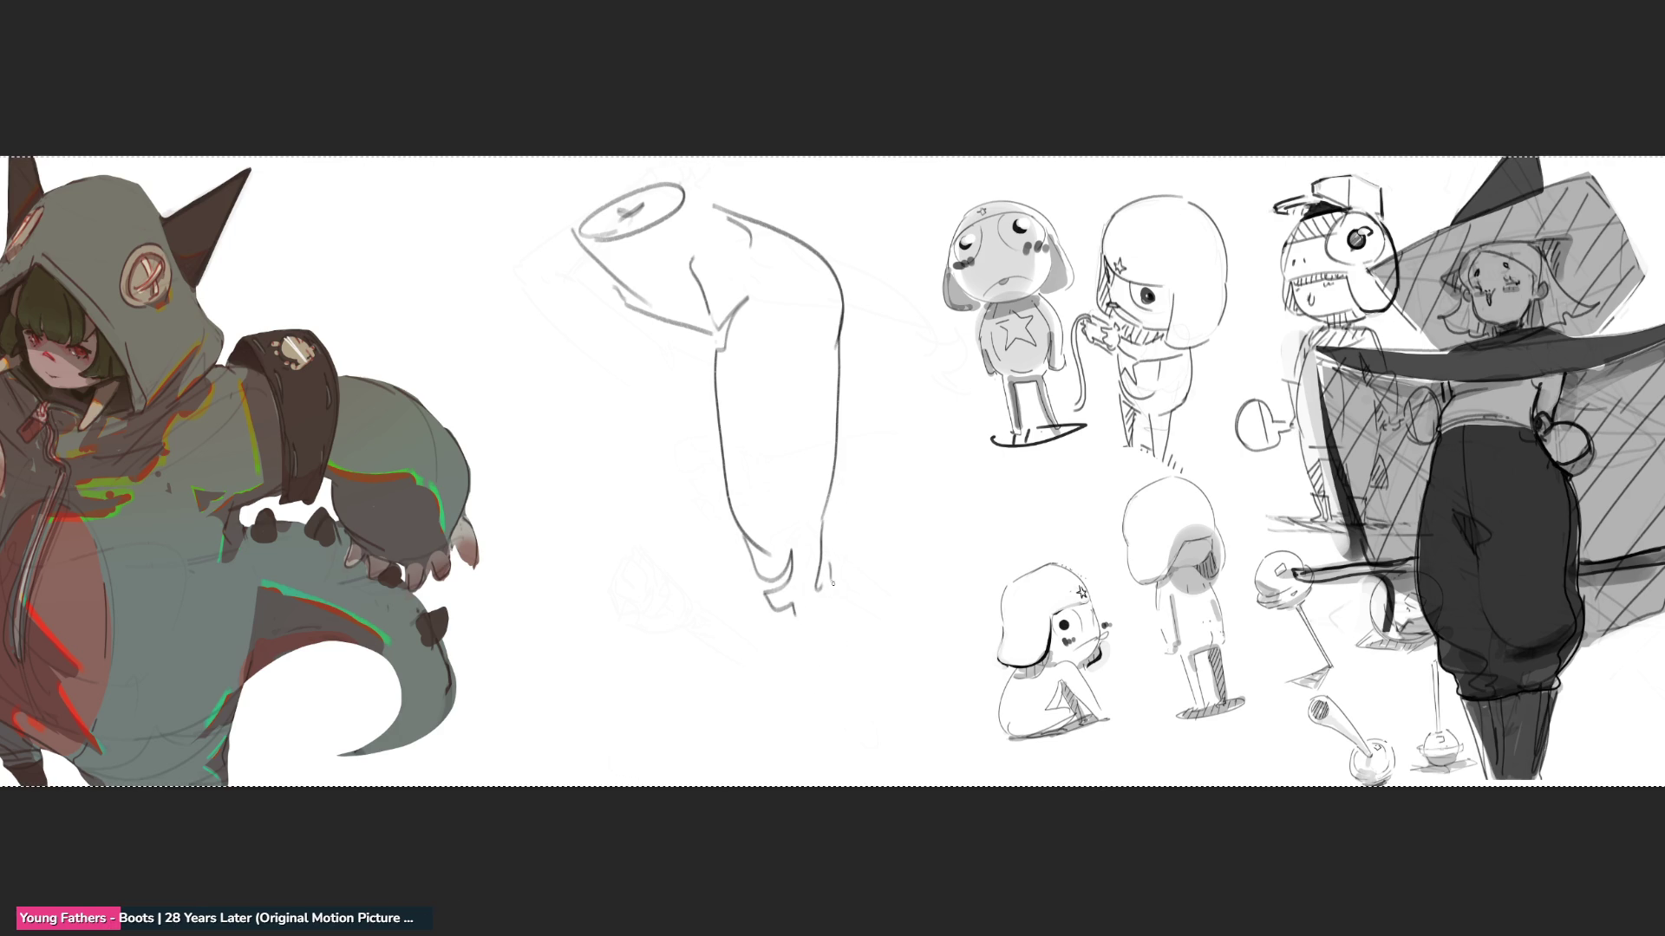
mouse_move(829, 565)
left_mouse_down()
mouse_move(858, 671)
mouse_move(857, 761)
left_mouse_up()
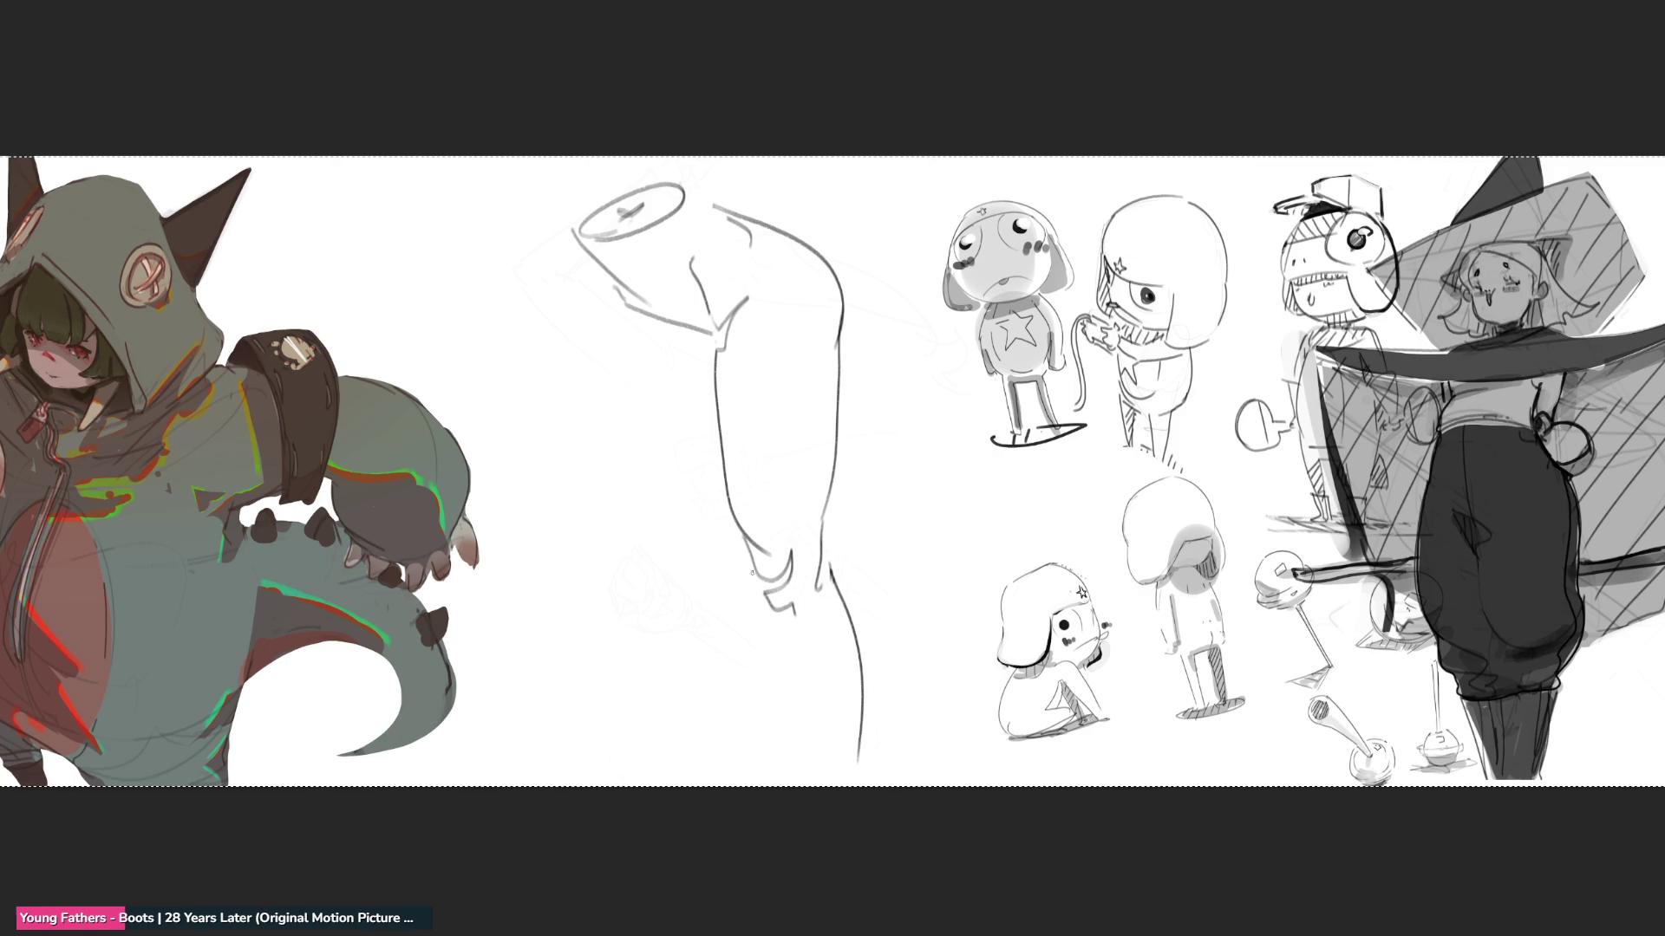
left_click_drag(752, 572, 792, 660)
key("ctrl+z")
left_click_drag(747, 563, 796, 707)
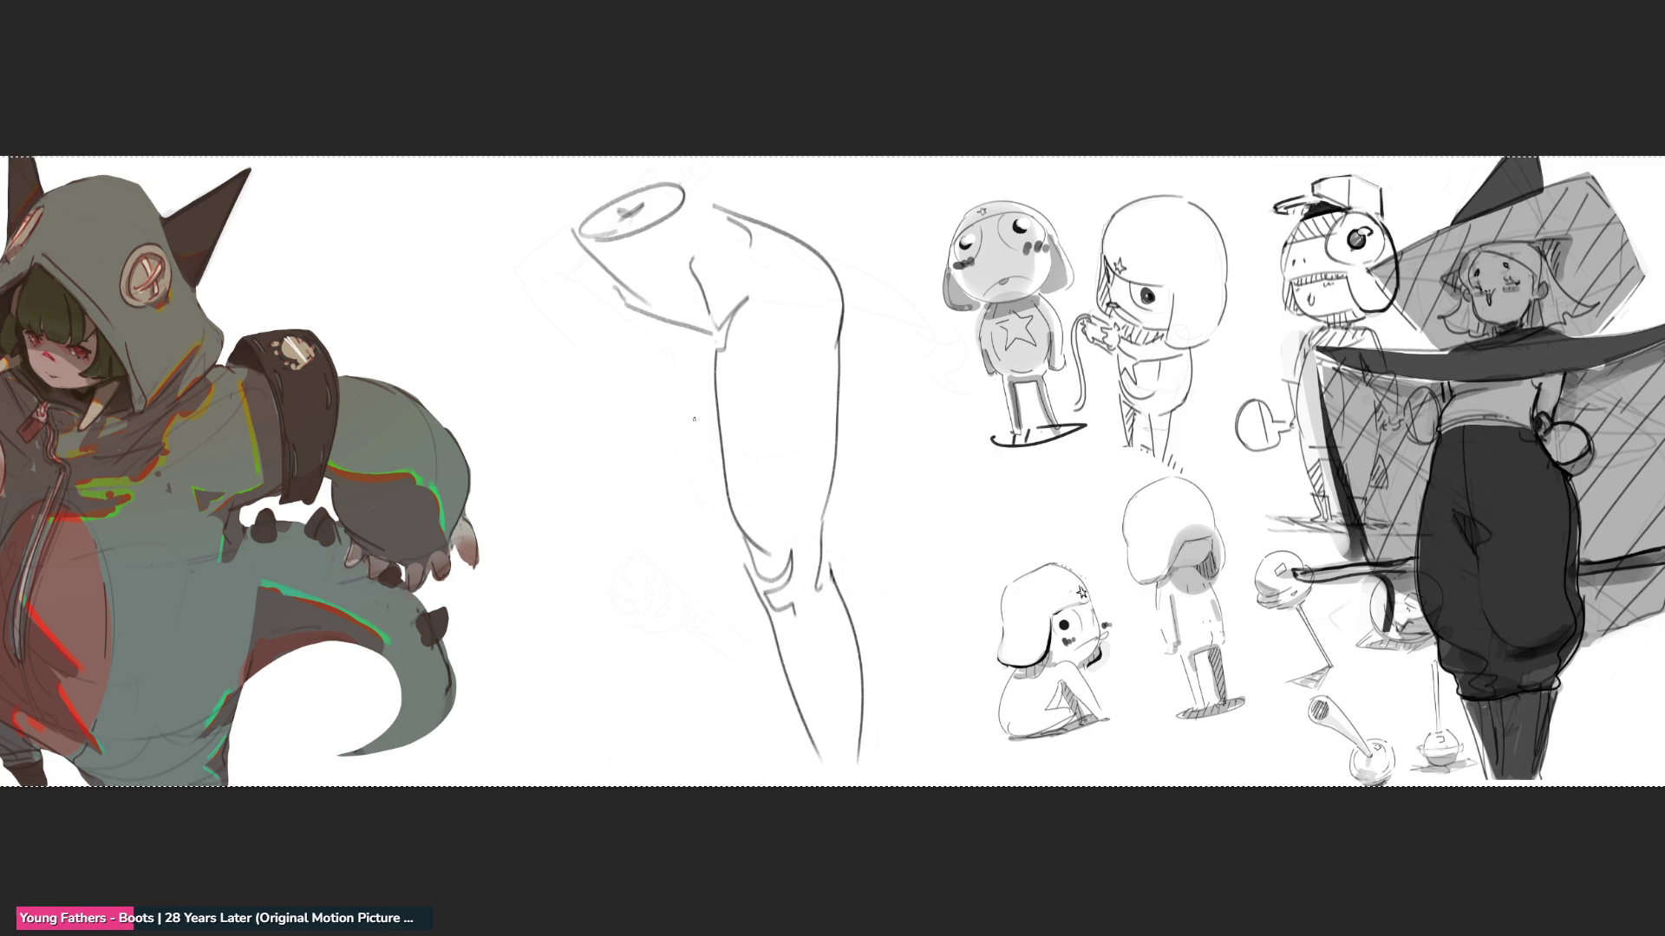
- Sketch the second leg's thigh, knee and shin, then enlarge the brush
left_click_drag(719, 415, 681, 452)
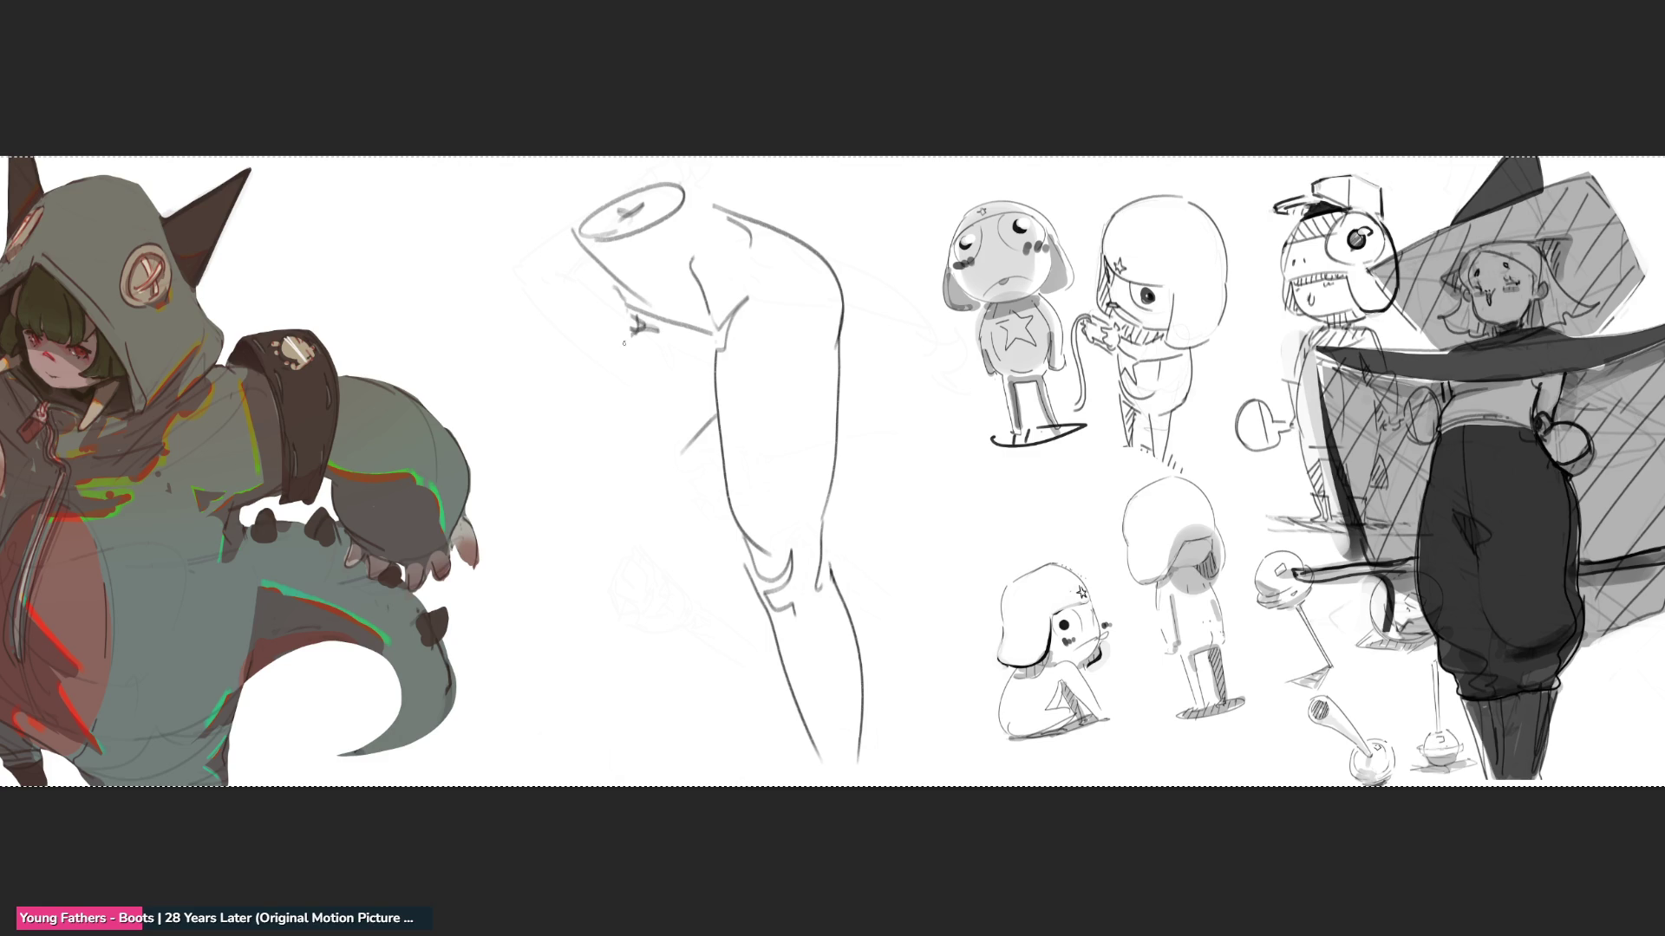
mouse_move(615, 357)
left_mouse_down()
mouse_move(631, 501)
mouse_move(685, 458)
left_mouse_up()
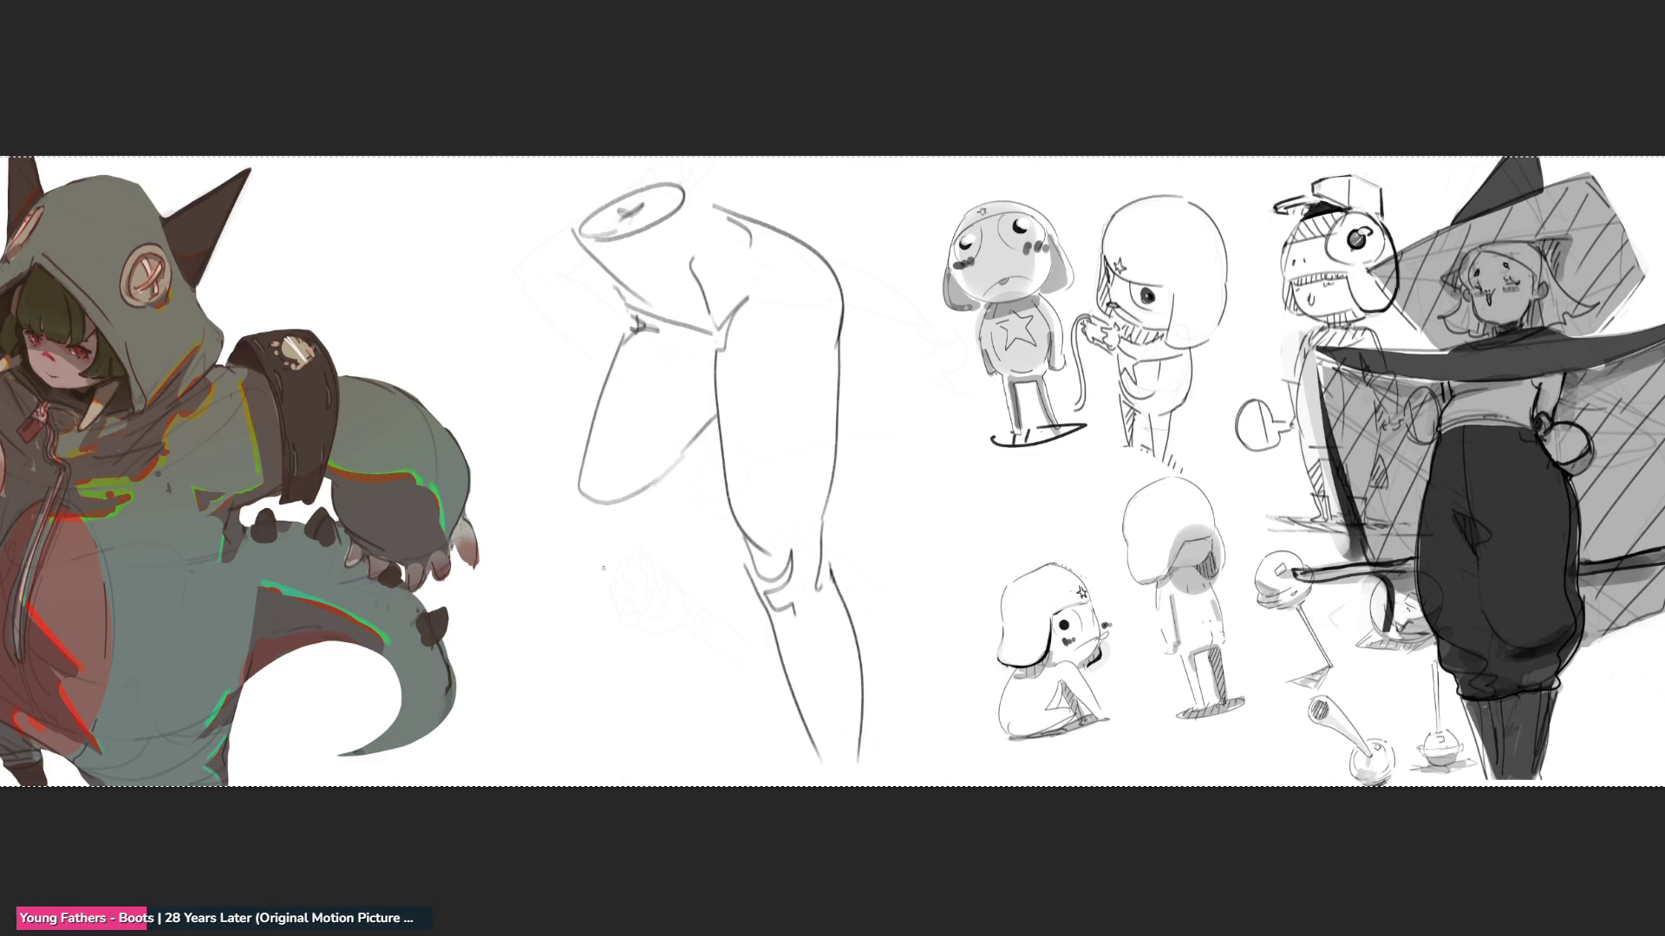
left_click_drag(581, 491, 569, 527)
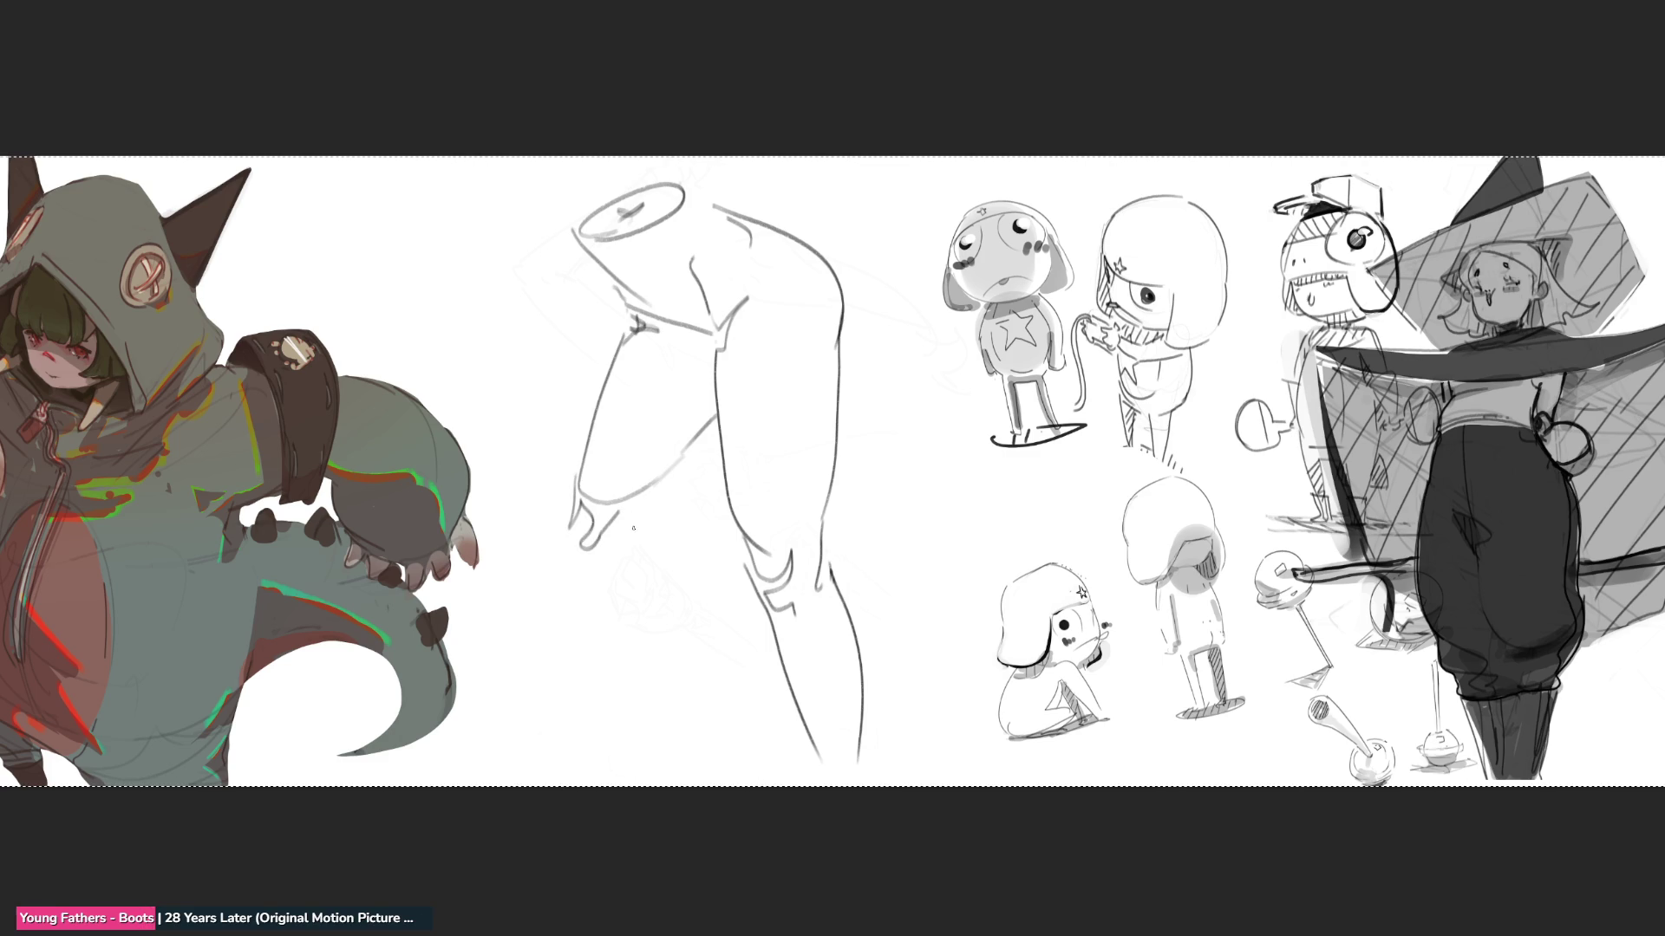
left_click_drag(642, 518, 694, 450)
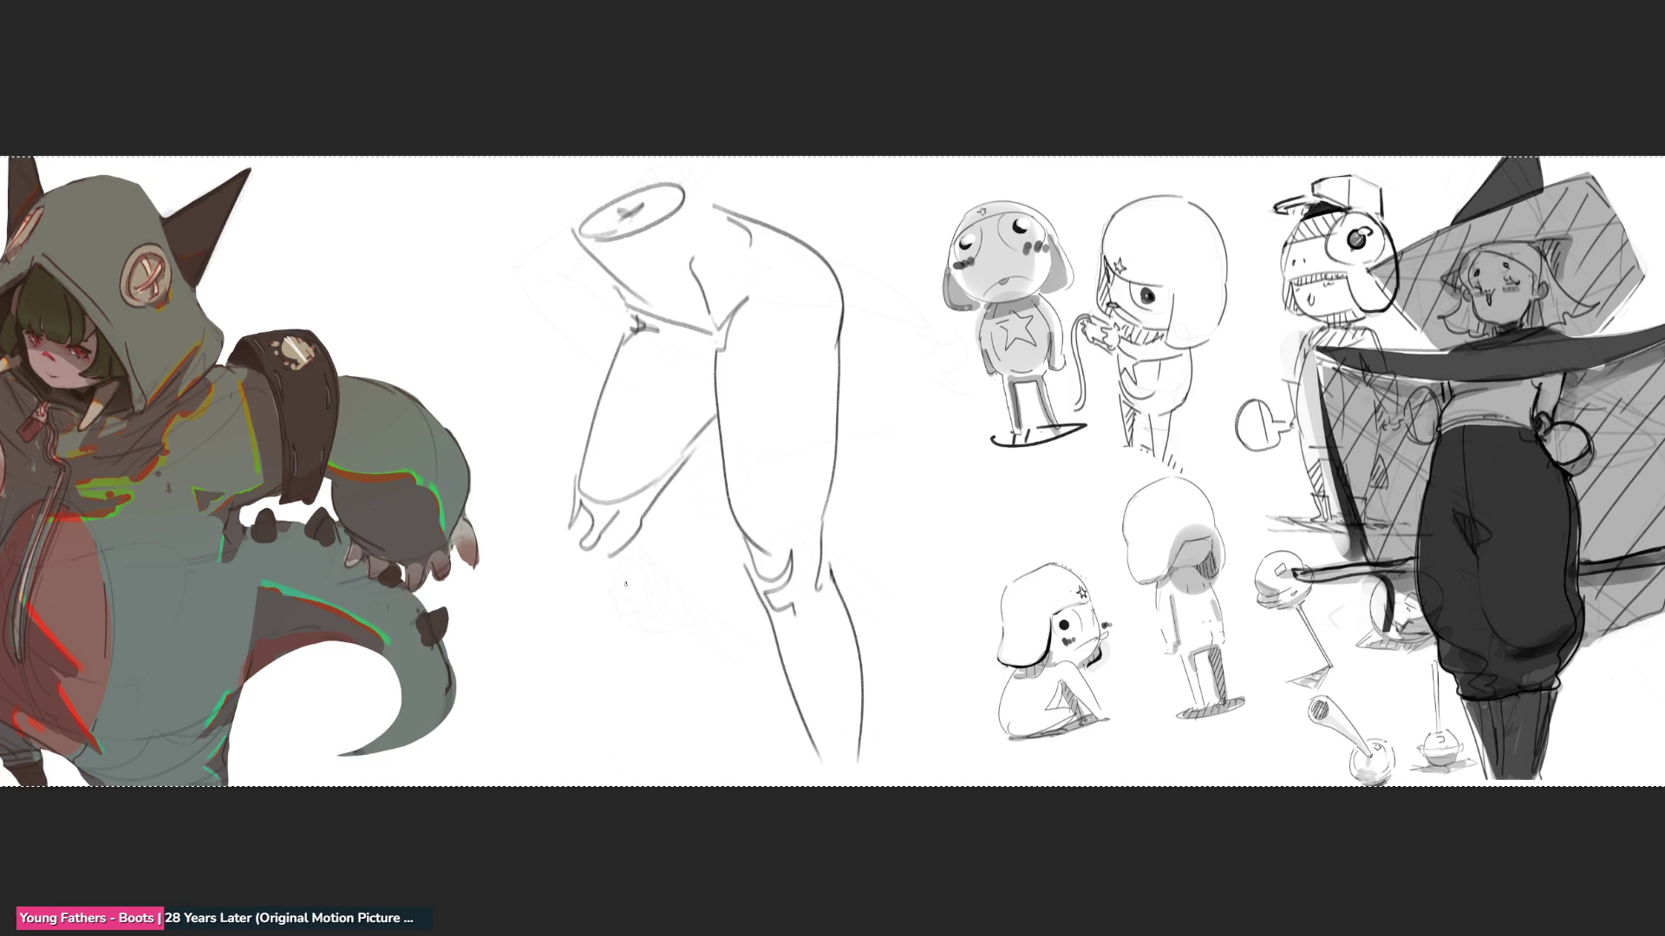
mouse_move(626, 551)
left_mouse_down()
mouse_move(610, 610)
mouse_move(521, 743)
left_mouse_up()
left_click_drag(561, 543, 529, 659)
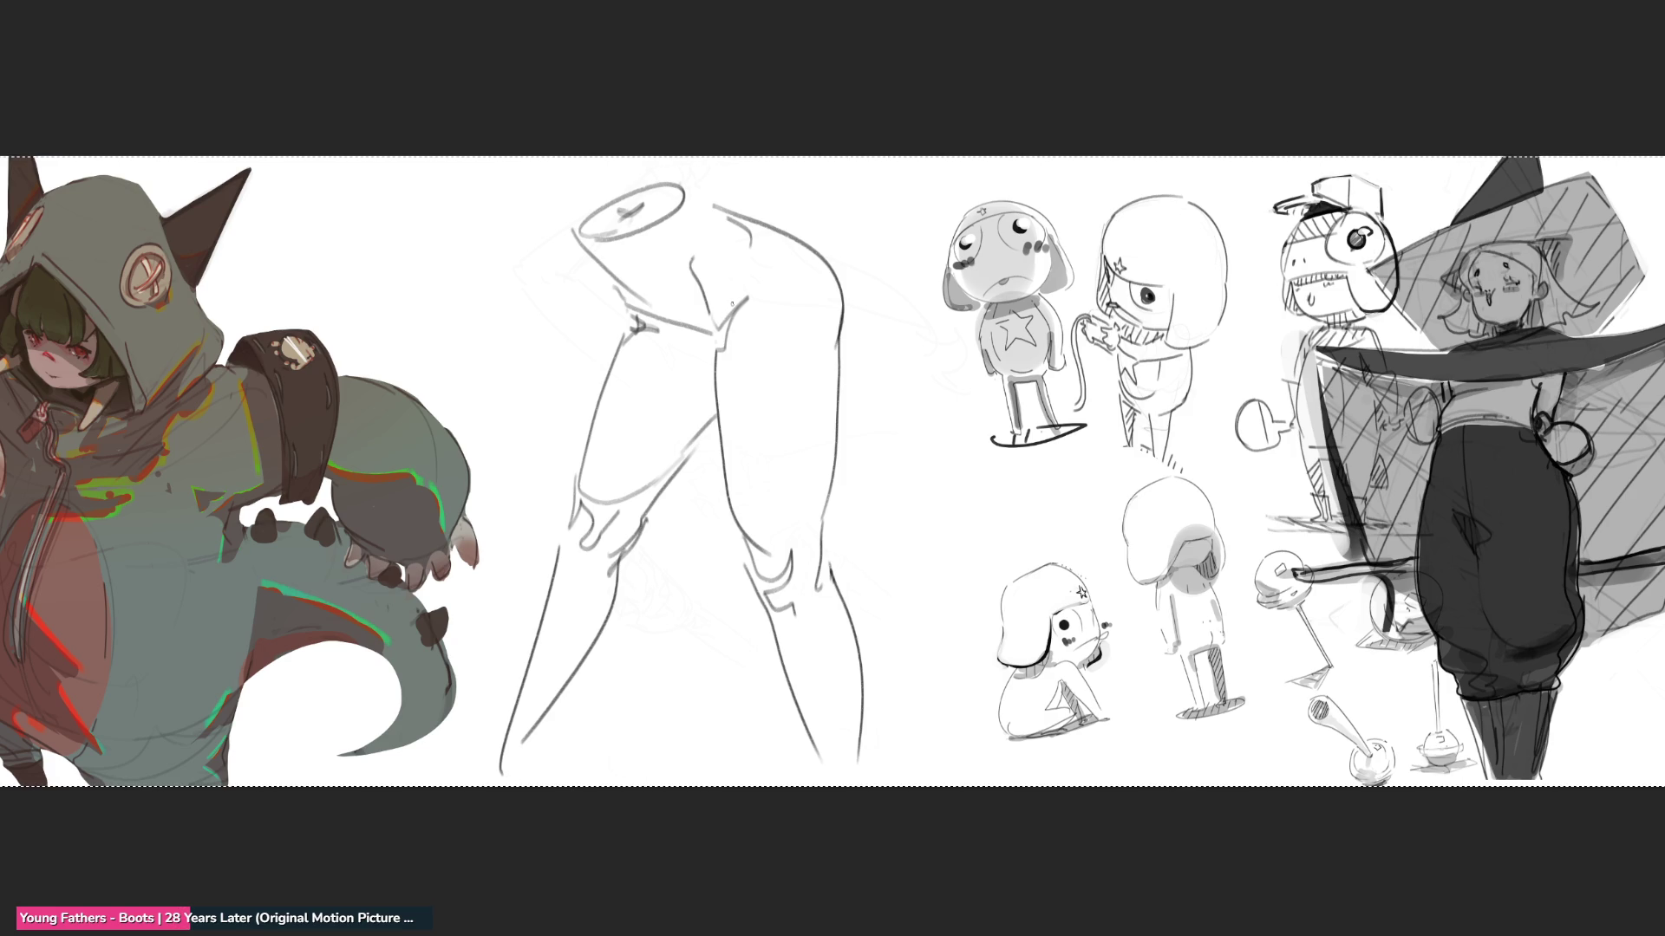
key("bracketright")
key("bracketright")
key("bracketright")
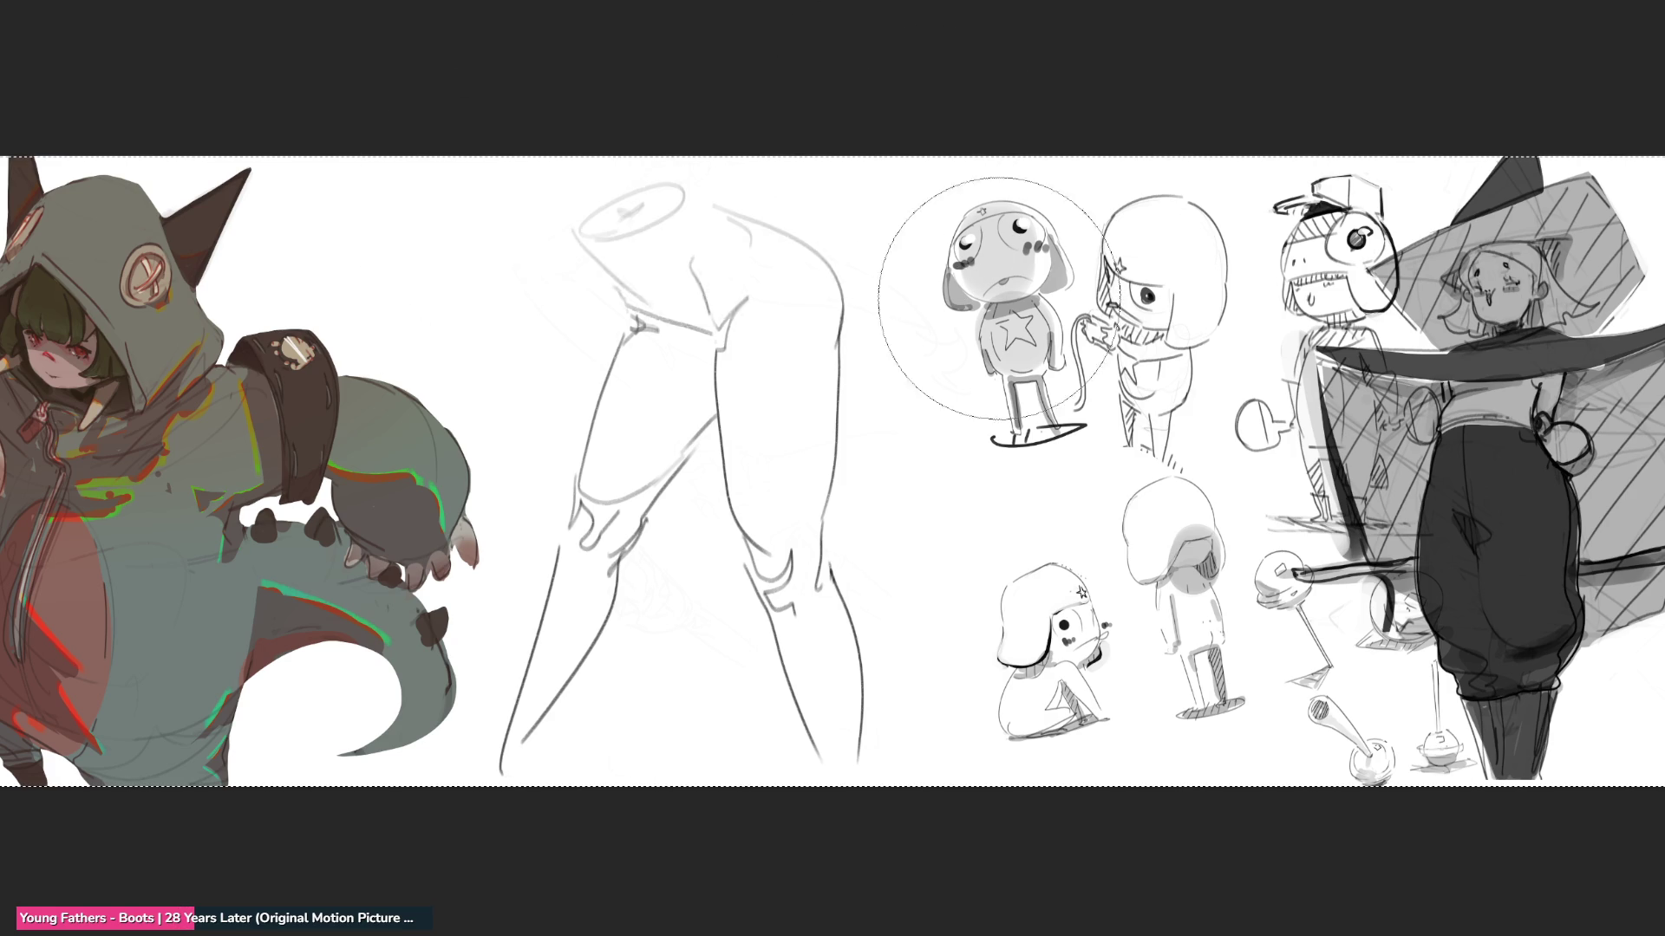
- Fade the leg study, then sketch a cup-like head and U-shaped jaw over it
mouse_move(725, 552)
left_mouse_down()
mouse_move(594, 347)
mouse_move(928, 818)
left_mouse_up()
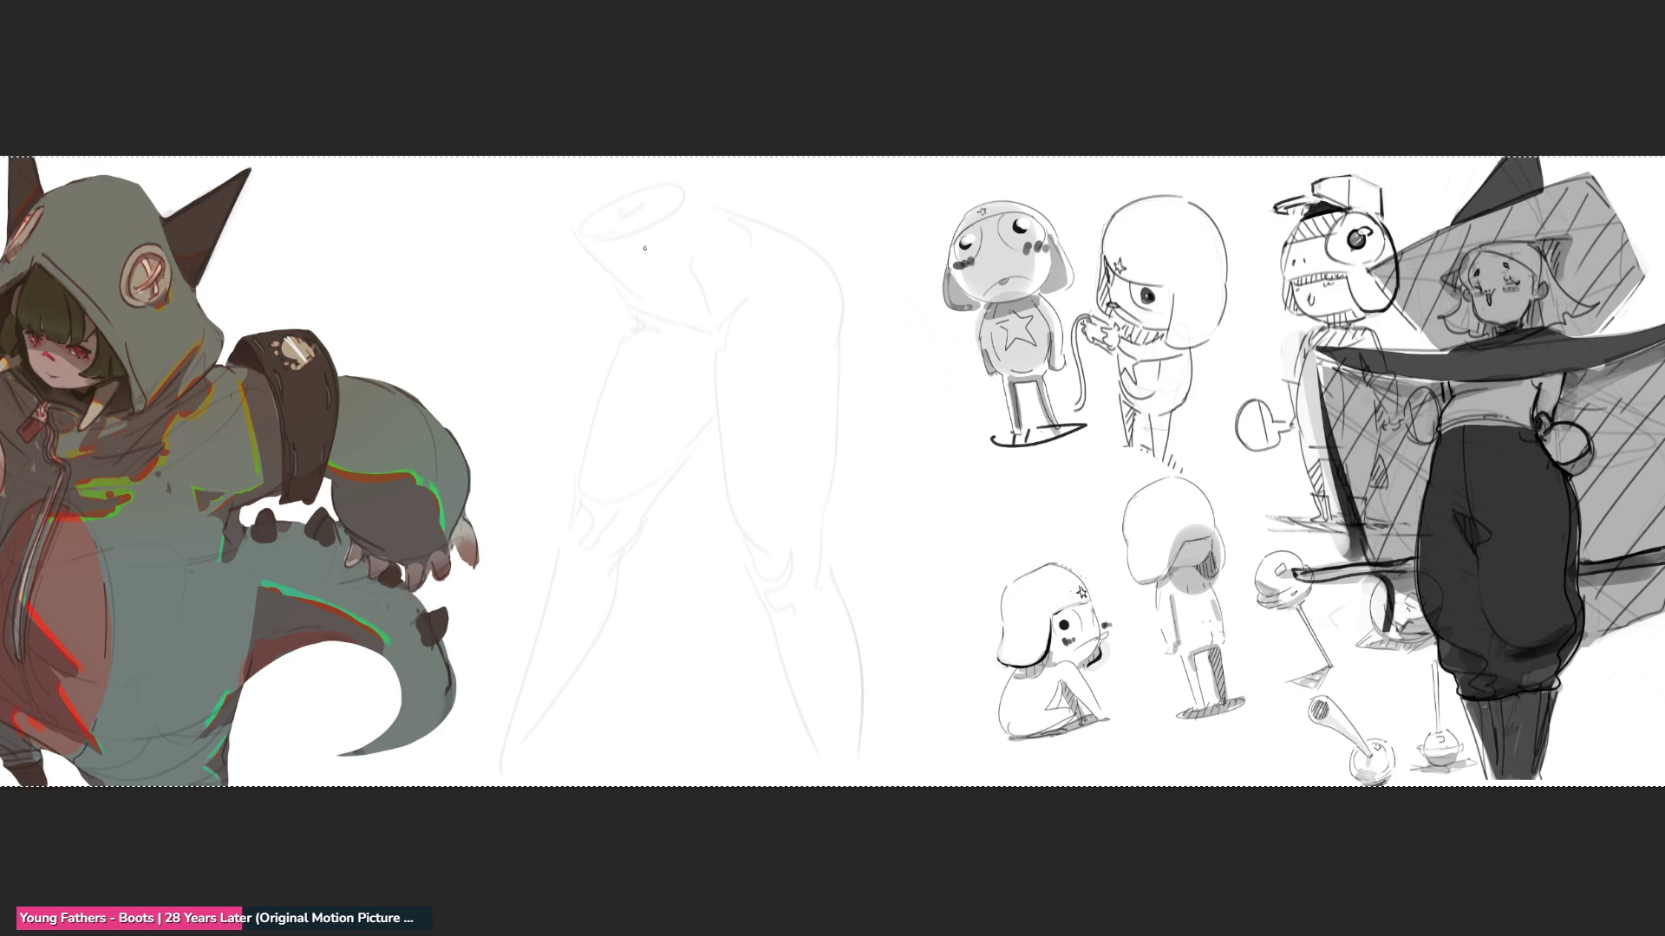
mouse_move(661, 221)
left_mouse_down()
mouse_move(647, 254)
mouse_move(711, 213)
mouse_move(713, 264)
left_mouse_up()
left_click_drag(649, 279, 738, 271)
mouse_move(639, 234)
left_mouse_down()
mouse_move(751, 276)
mouse_move(752, 303)
left_mouse_up()
mouse_move(617, 217)
left_mouse_down()
mouse_move(607, 317)
mouse_move(663, 416)
mouse_move(791, 279)
mouse_move(777, 334)
left_mouse_up()
mouse_move(778, 219)
left_mouse_down()
mouse_move(809, 286)
mouse_move(731, 447)
left_mouse_up()
mouse_move(617, 333)
left_mouse_down()
mouse_move(633, 416)
mouse_move(779, 368)
mouse_move(745, 463)
left_mouse_up()
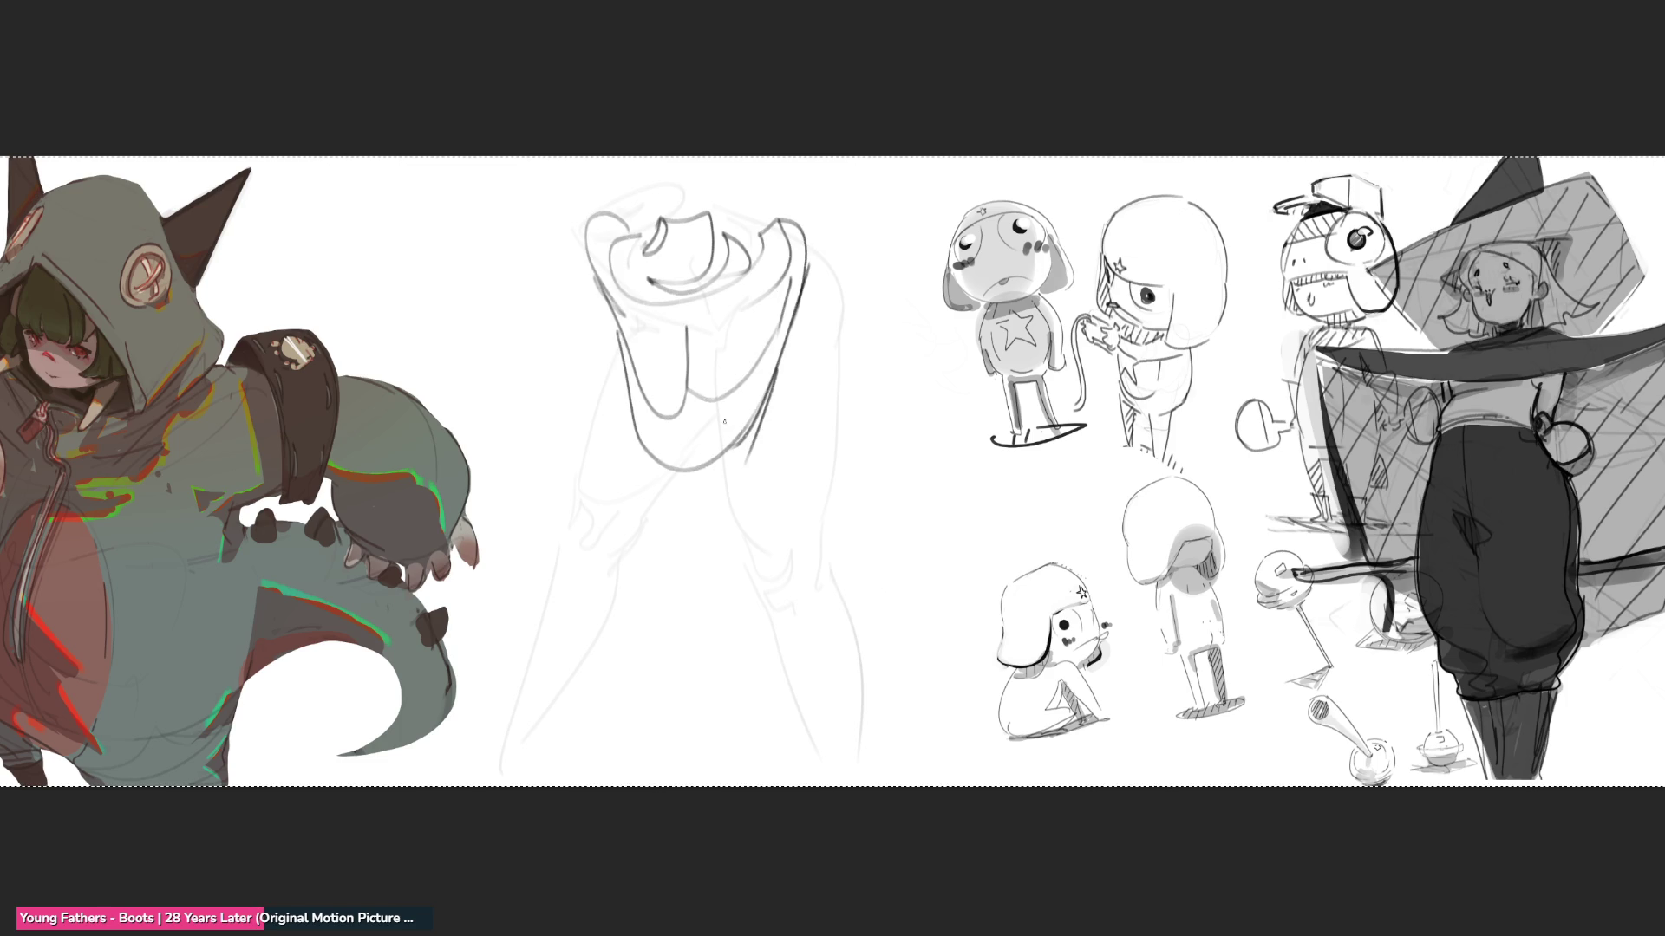
left_click_drag(780, 369, 733, 517)
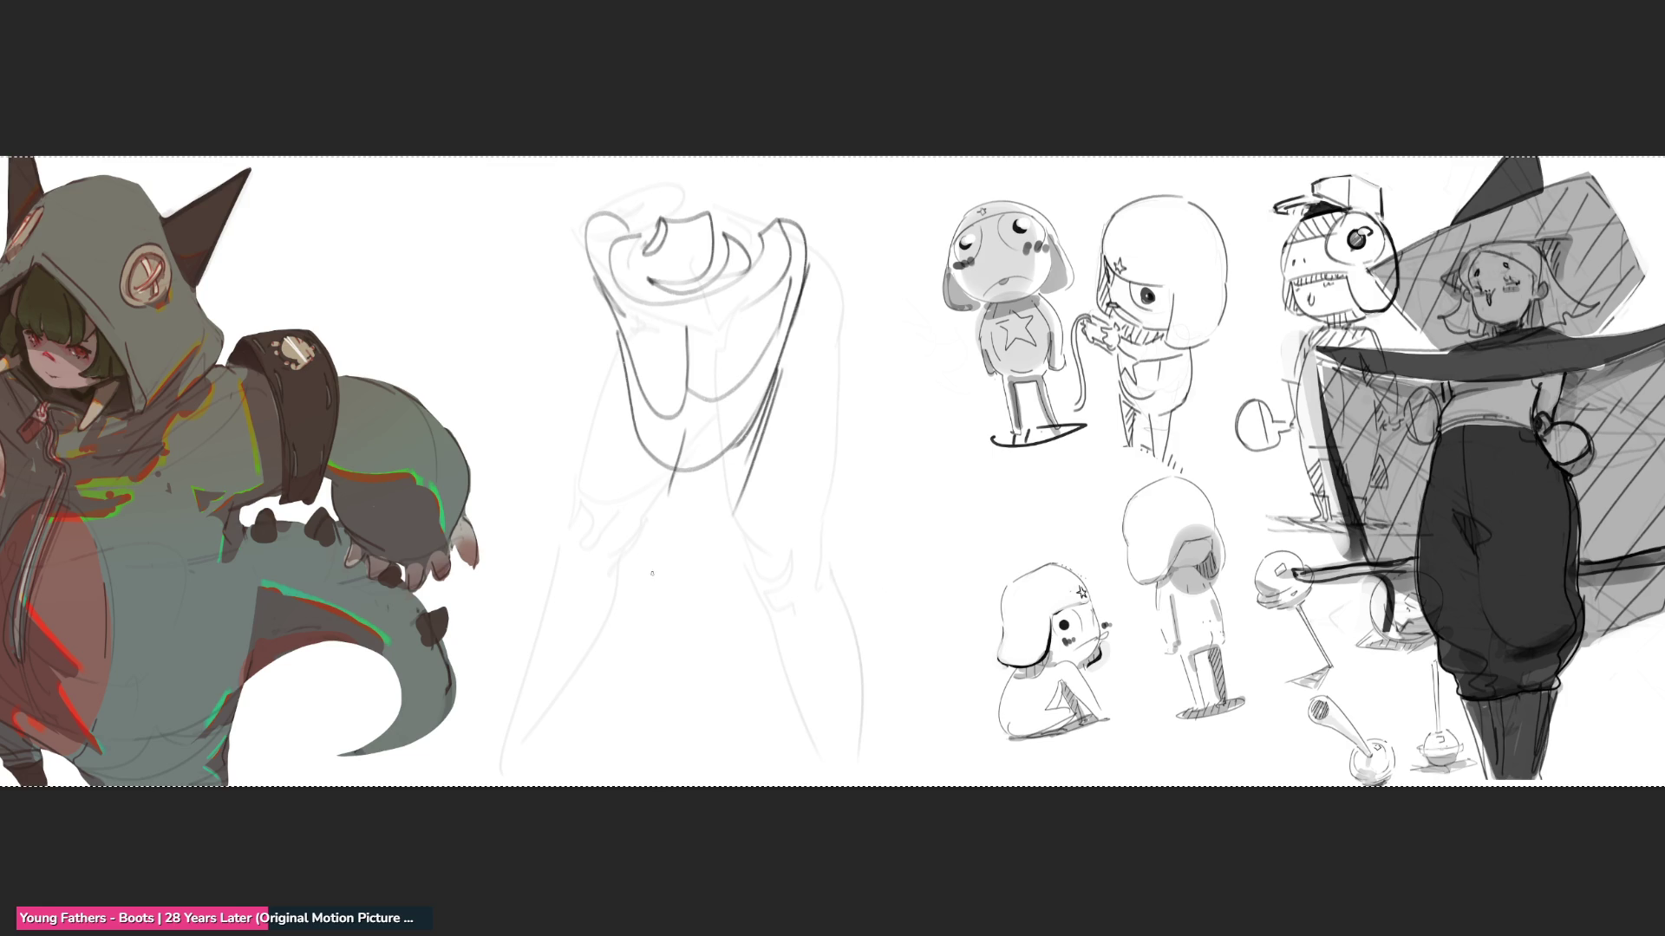
mouse_move(618, 377)
left_mouse_down()
mouse_move(754, 431)
mouse_move(734, 525)
left_mouse_up()
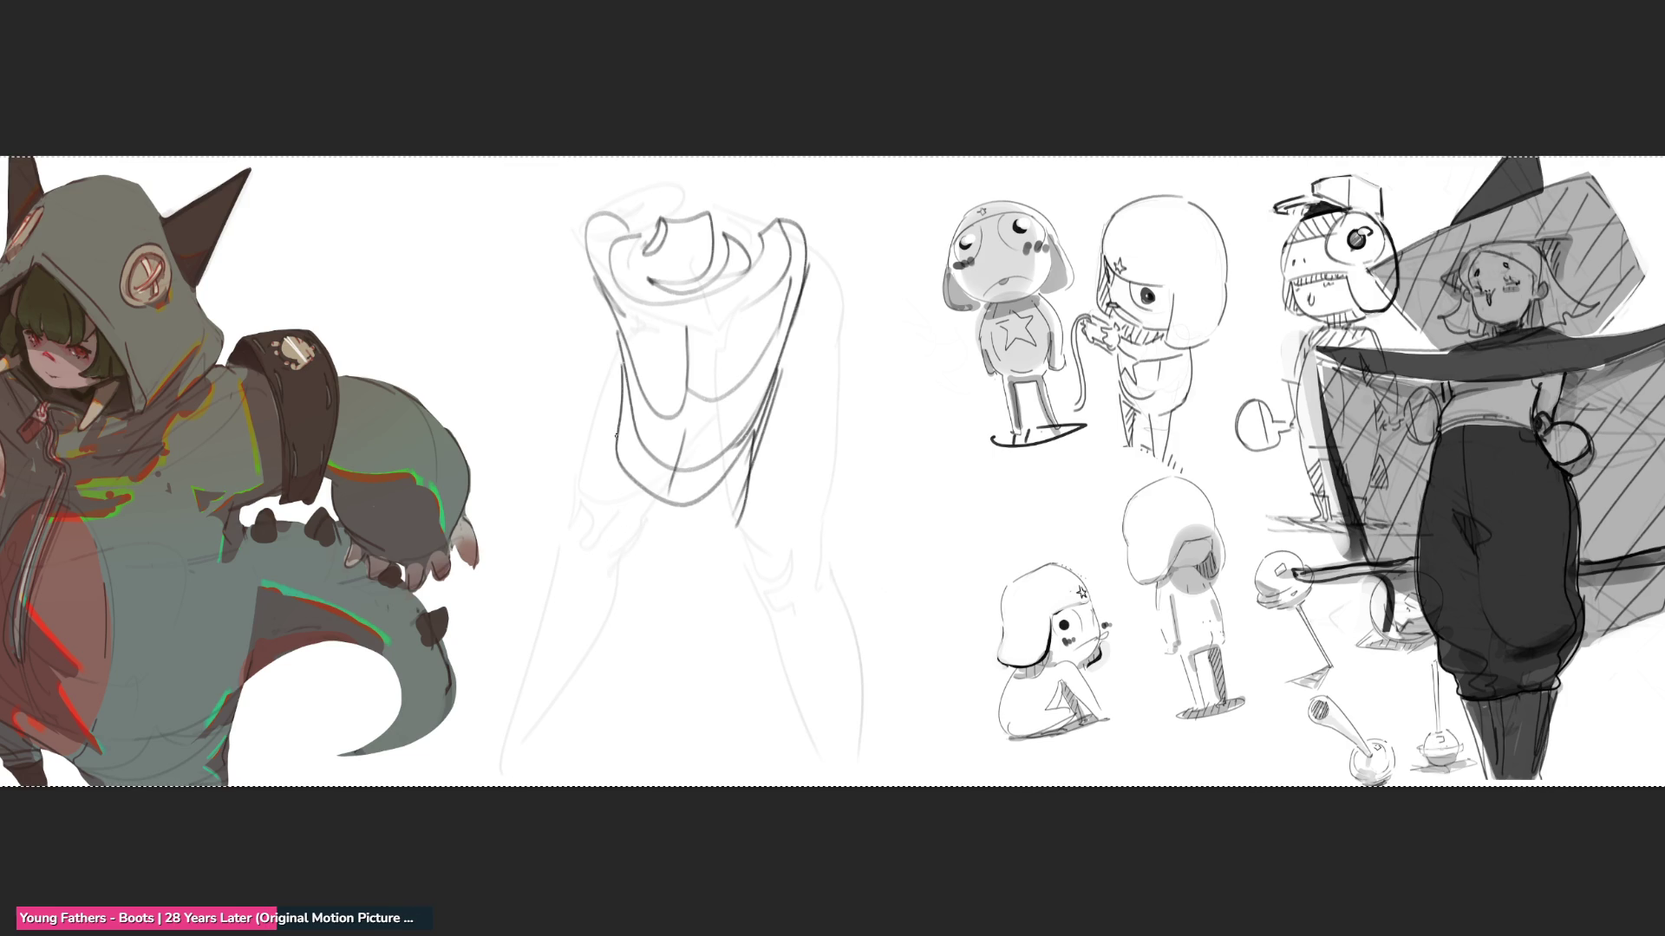
mouse_move(615, 435)
left_mouse_down()
mouse_move(634, 531)
mouse_move(736, 501)
left_mouse_up()
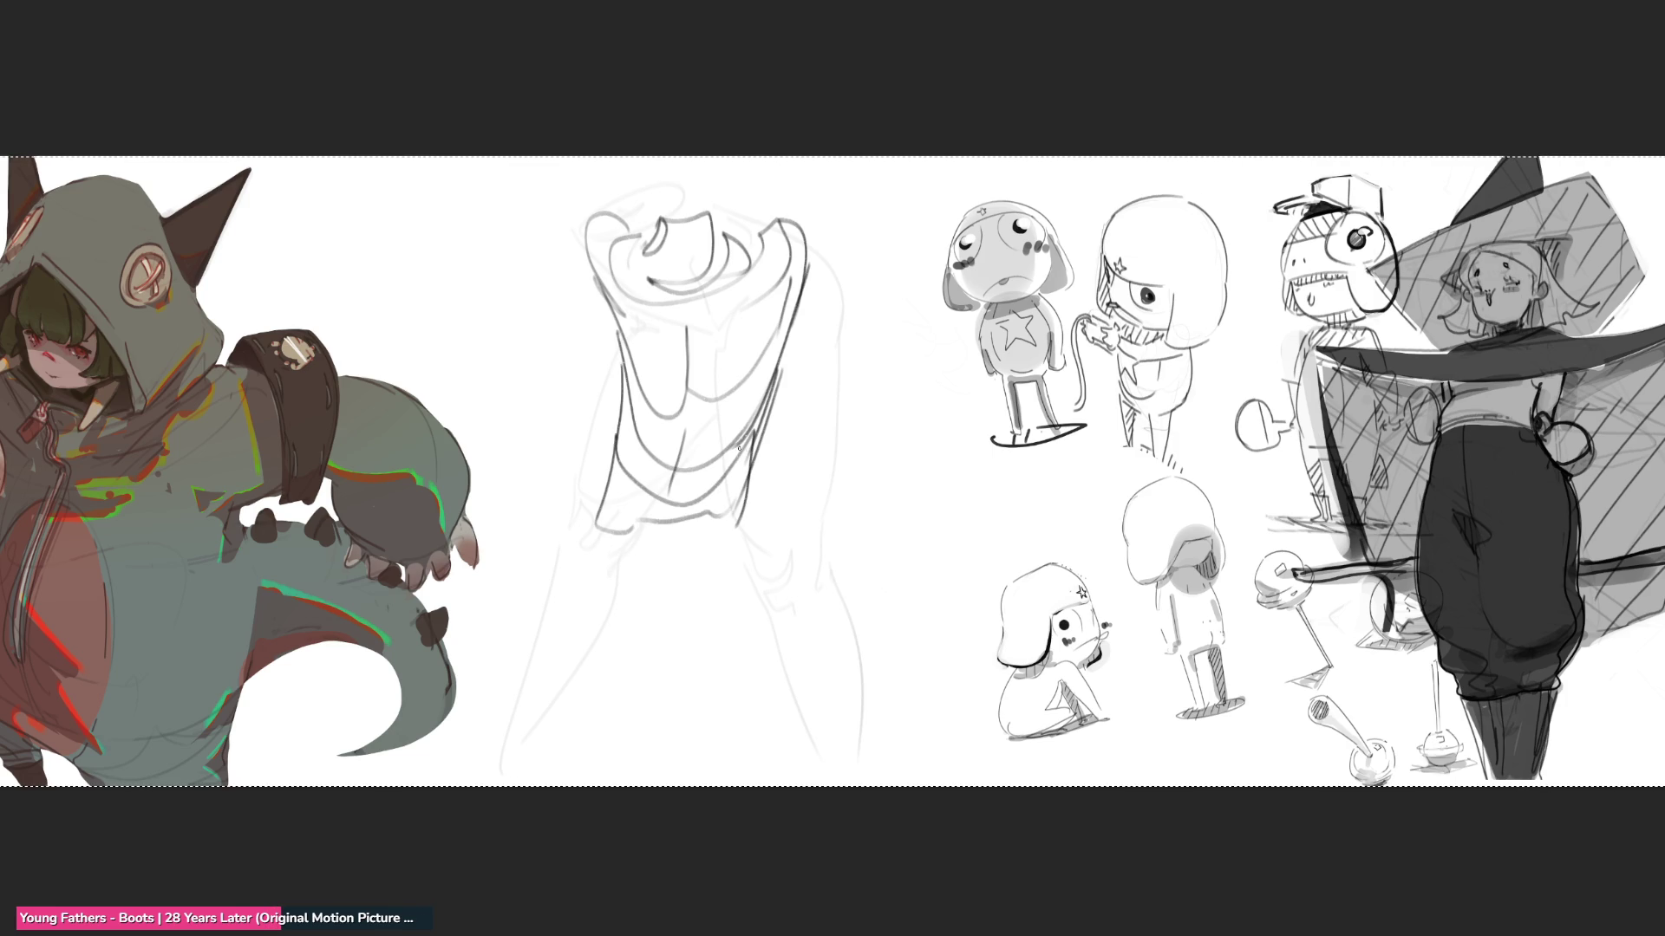
- Sketch the neck and the torso's sides, bottom line and middle detail below the jaw
mouse_move(763, 431)
left_mouse_down()
mouse_move(746, 543)
mouse_move(770, 706)
left_mouse_up()
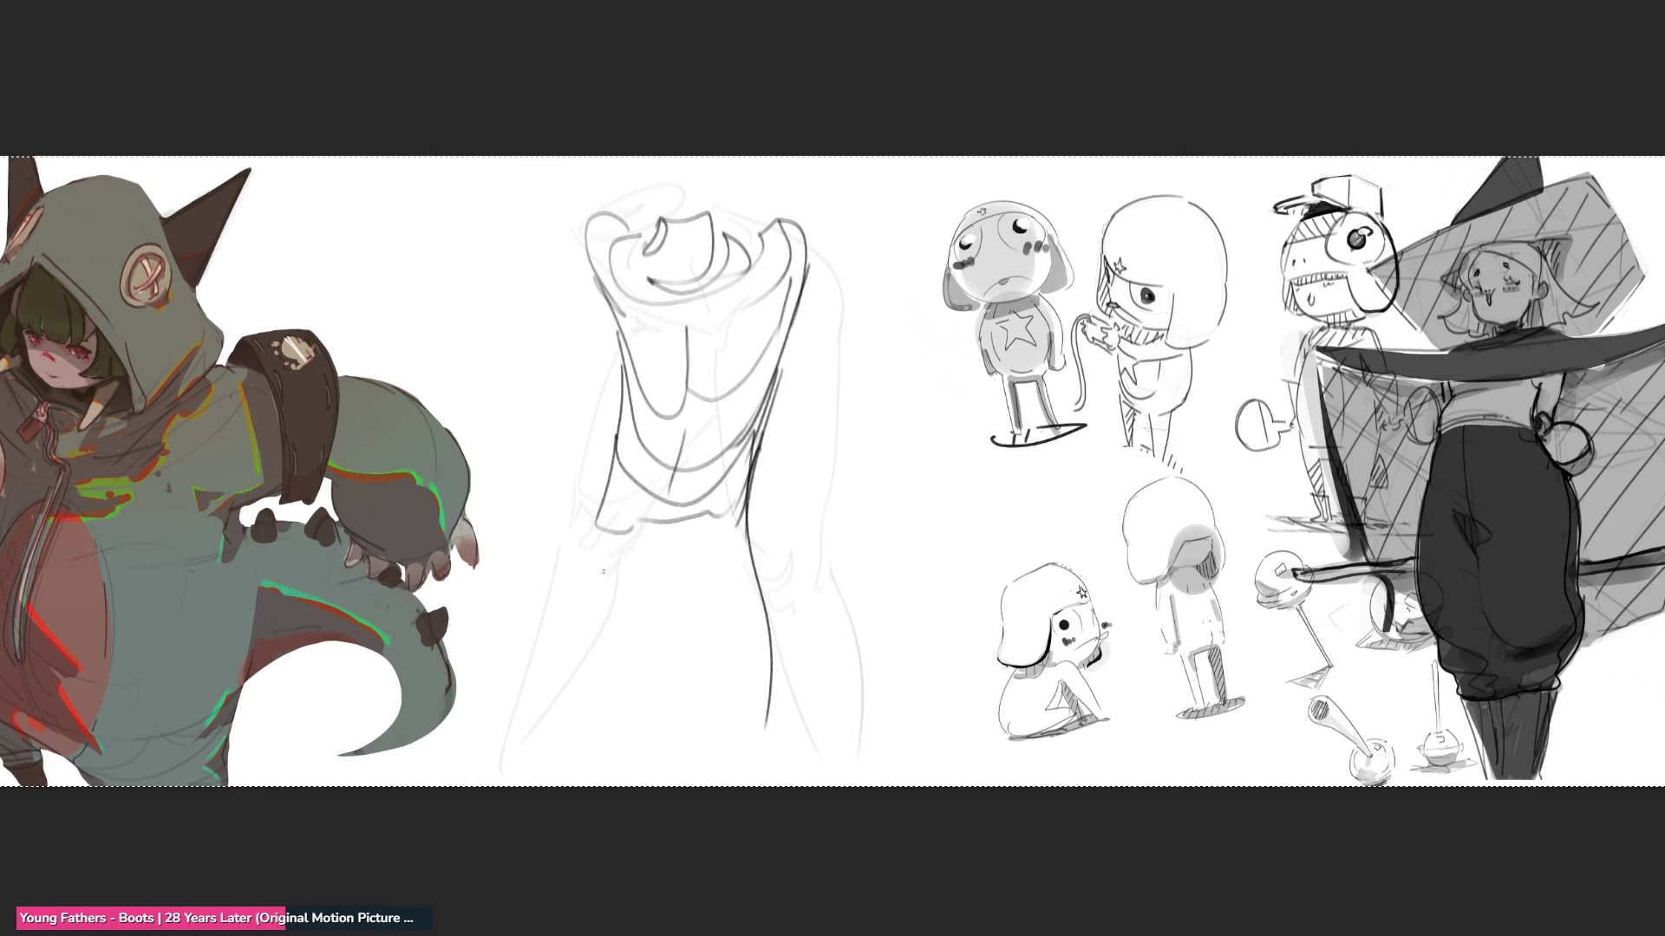
mouse_move(616, 469)
left_mouse_down()
mouse_move(574, 548)
mouse_move(583, 709)
mouse_move(593, 691)
mouse_move(685, 679)
left_mouse_up()
left_click_drag(539, 614, 577, 774)
mouse_move(554, 693)
left_mouse_down()
mouse_move(681, 681)
mouse_move(728, 721)
left_mouse_up()
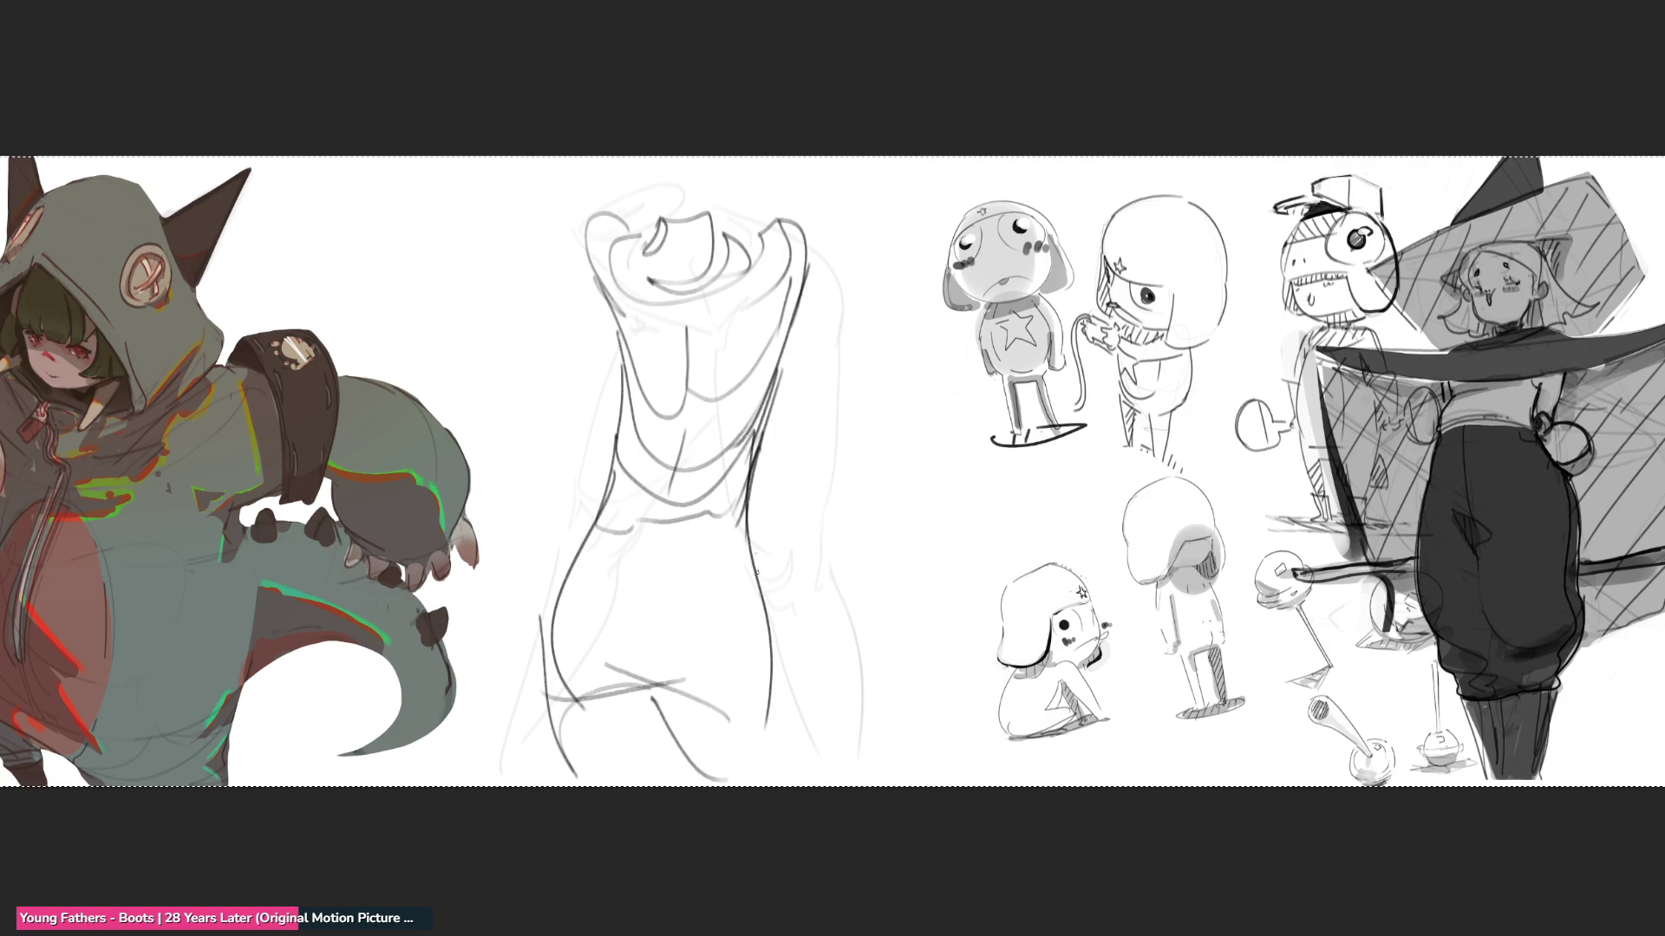
left_click_drag(752, 542, 807, 780)
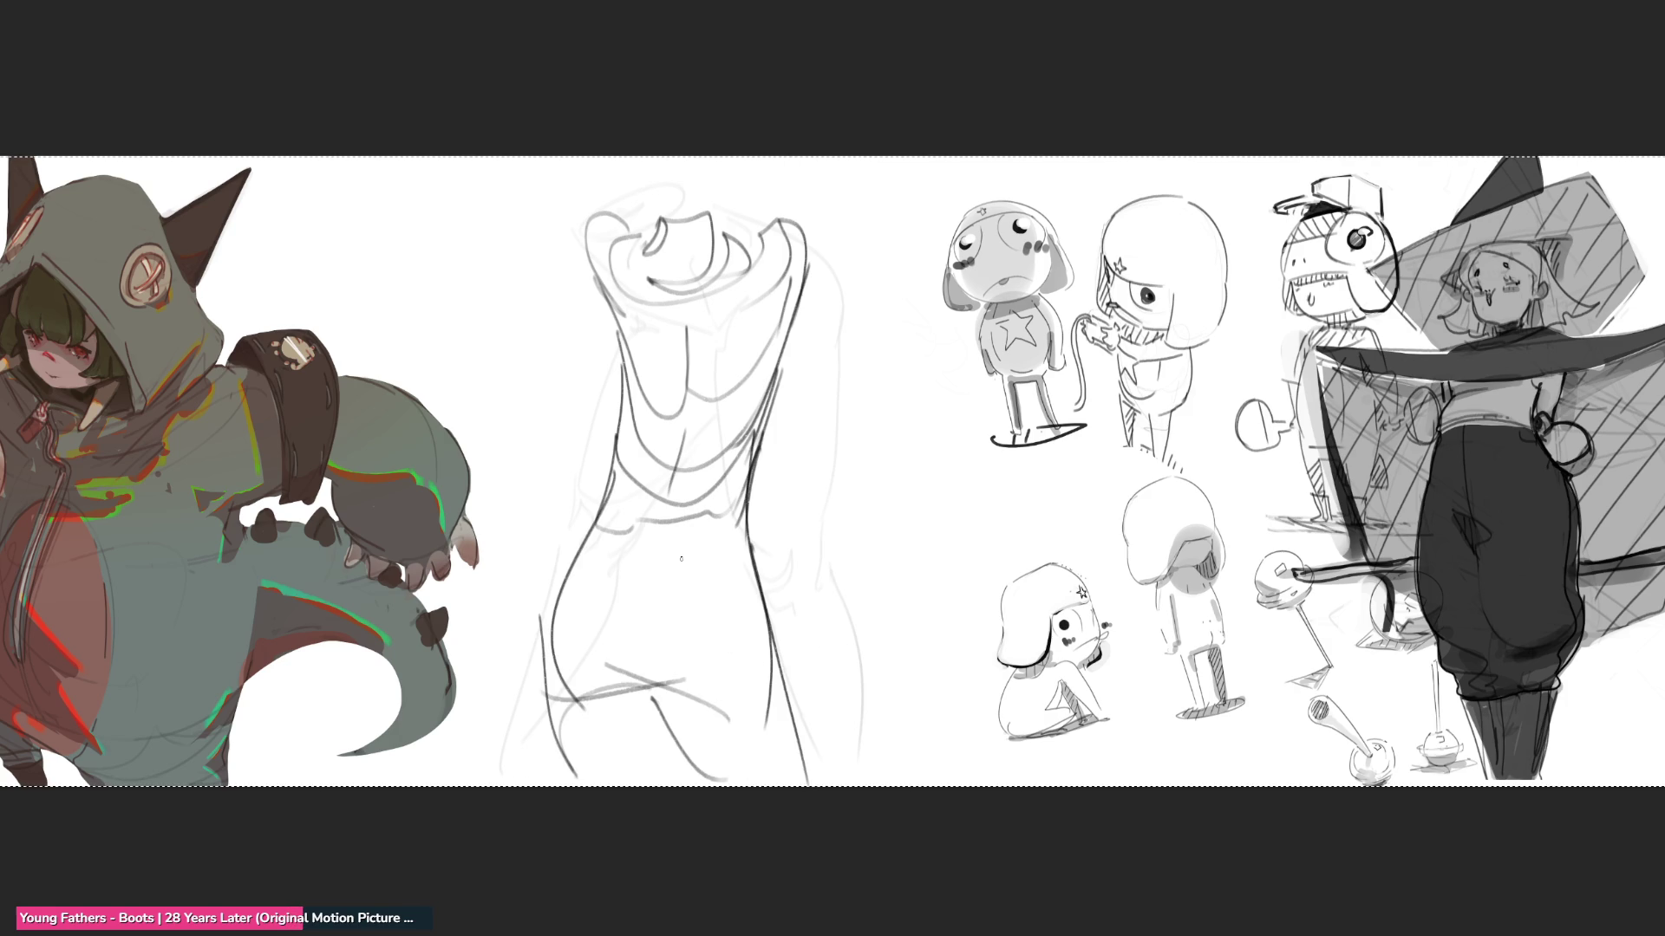
mouse_move(637, 513)
left_mouse_down()
mouse_move(687, 522)
mouse_move(633, 590)
left_mouse_up()
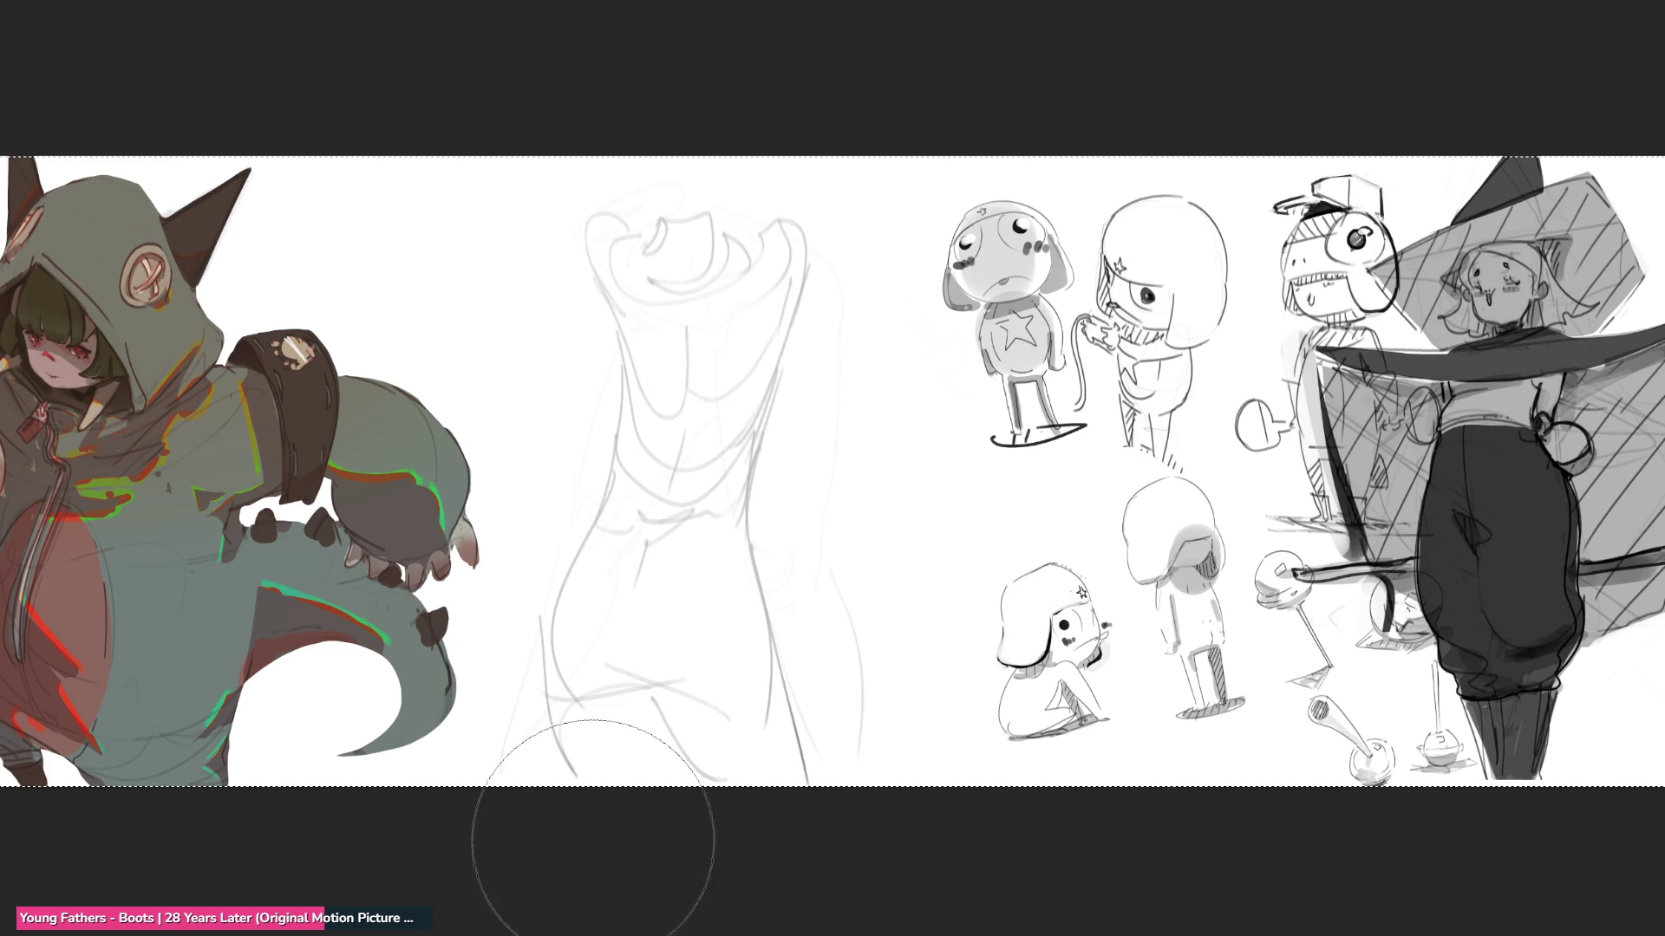
- Fade the torso sketch, then draw a new head with hatched hair and jaw
mouse_move(592, 839)
left_mouse_down()
mouse_move(766, 82)
mouse_move(557, 335)
mouse_move(781, 818)
mouse_move(565, 352)
left_mouse_up()
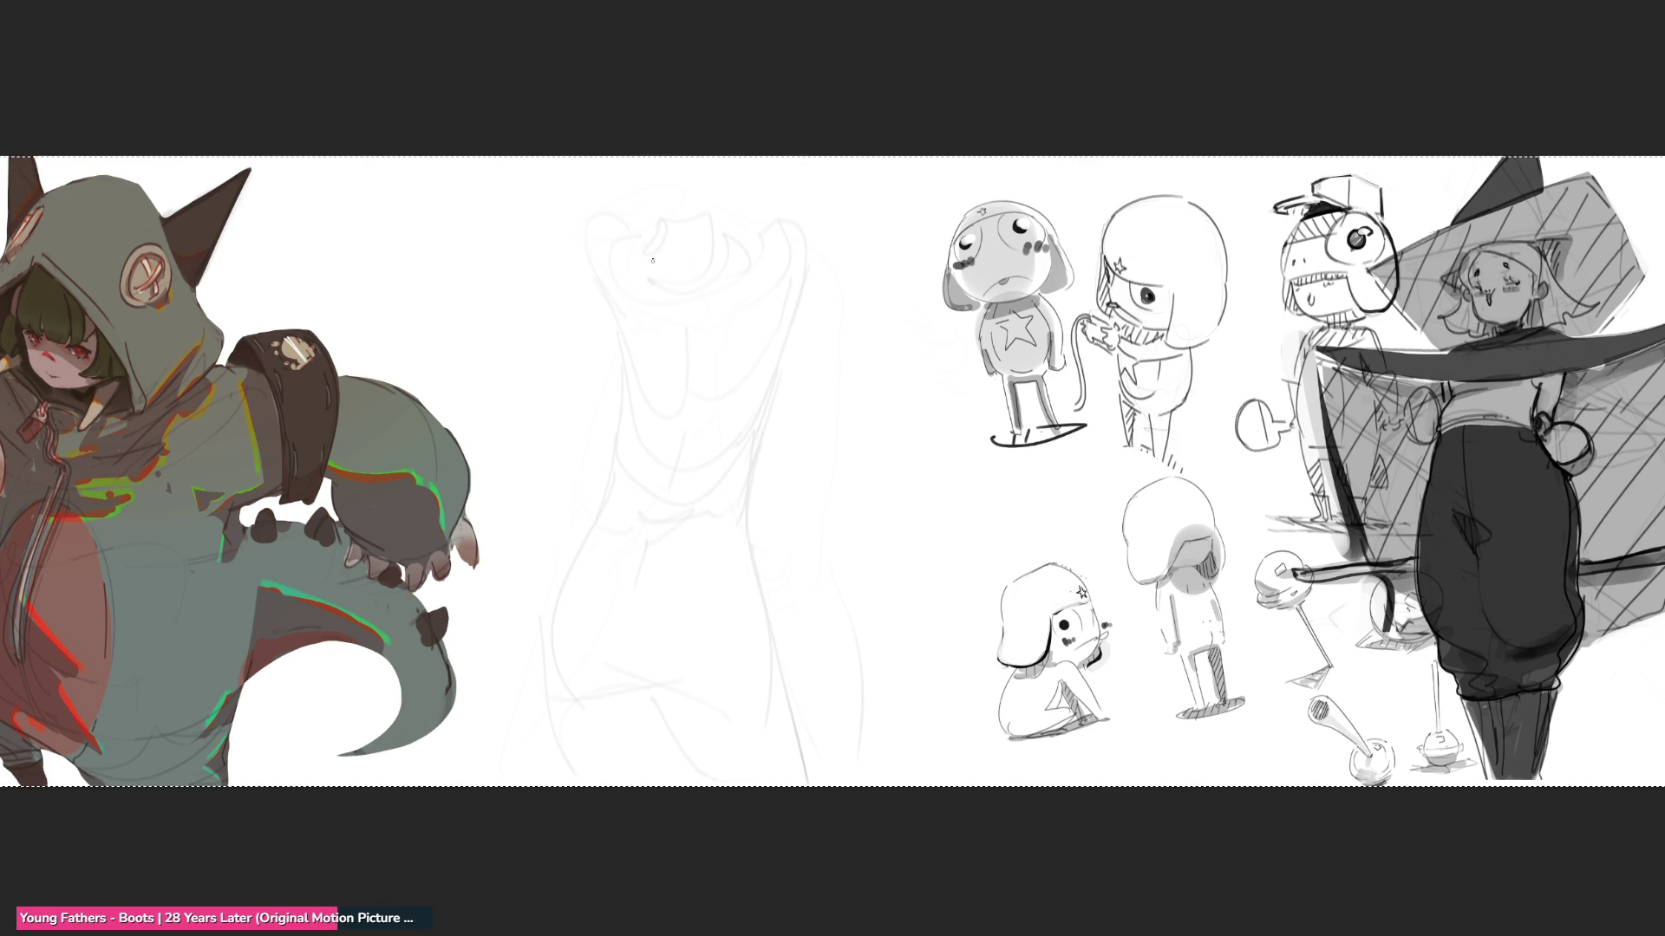
mouse_move(591, 295)
left_mouse_down()
mouse_move(588, 236)
mouse_move(629, 195)
mouse_move(698, 221)
mouse_move(709, 267)
mouse_move(647, 314)
mouse_move(592, 279)
mouse_move(598, 323)
left_mouse_up()
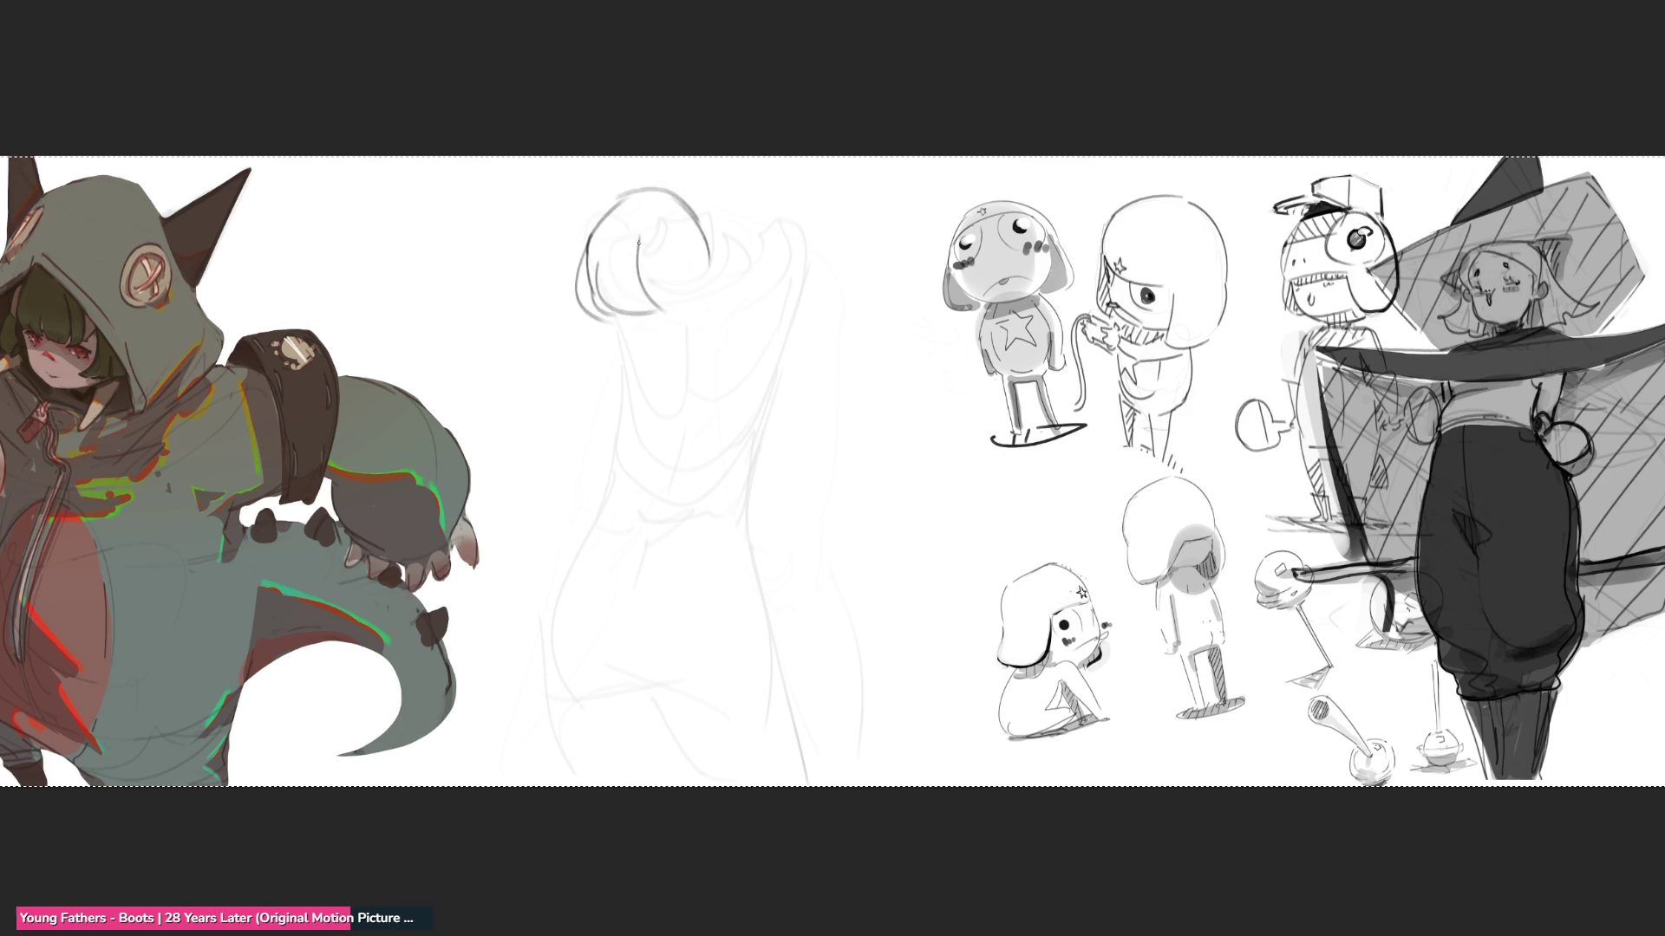
left_click_drag(638, 241, 683, 300)
left_click_drag(712, 284, 691, 298)
mouse_move(692, 207)
left_mouse_down()
mouse_move(713, 286)
mouse_move(739, 288)
mouse_move(719, 289)
left_mouse_up()
left_click_drag(756, 285, 751, 323)
mouse_move(766, 333)
left_mouse_down()
mouse_move(731, 356)
mouse_move(734, 378)
left_mouse_up()
mouse_move(772, 382)
left_mouse_down()
mouse_move(733, 396)
mouse_move(735, 413)
left_mouse_up()
left_click_drag(764, 418, 732, 430)
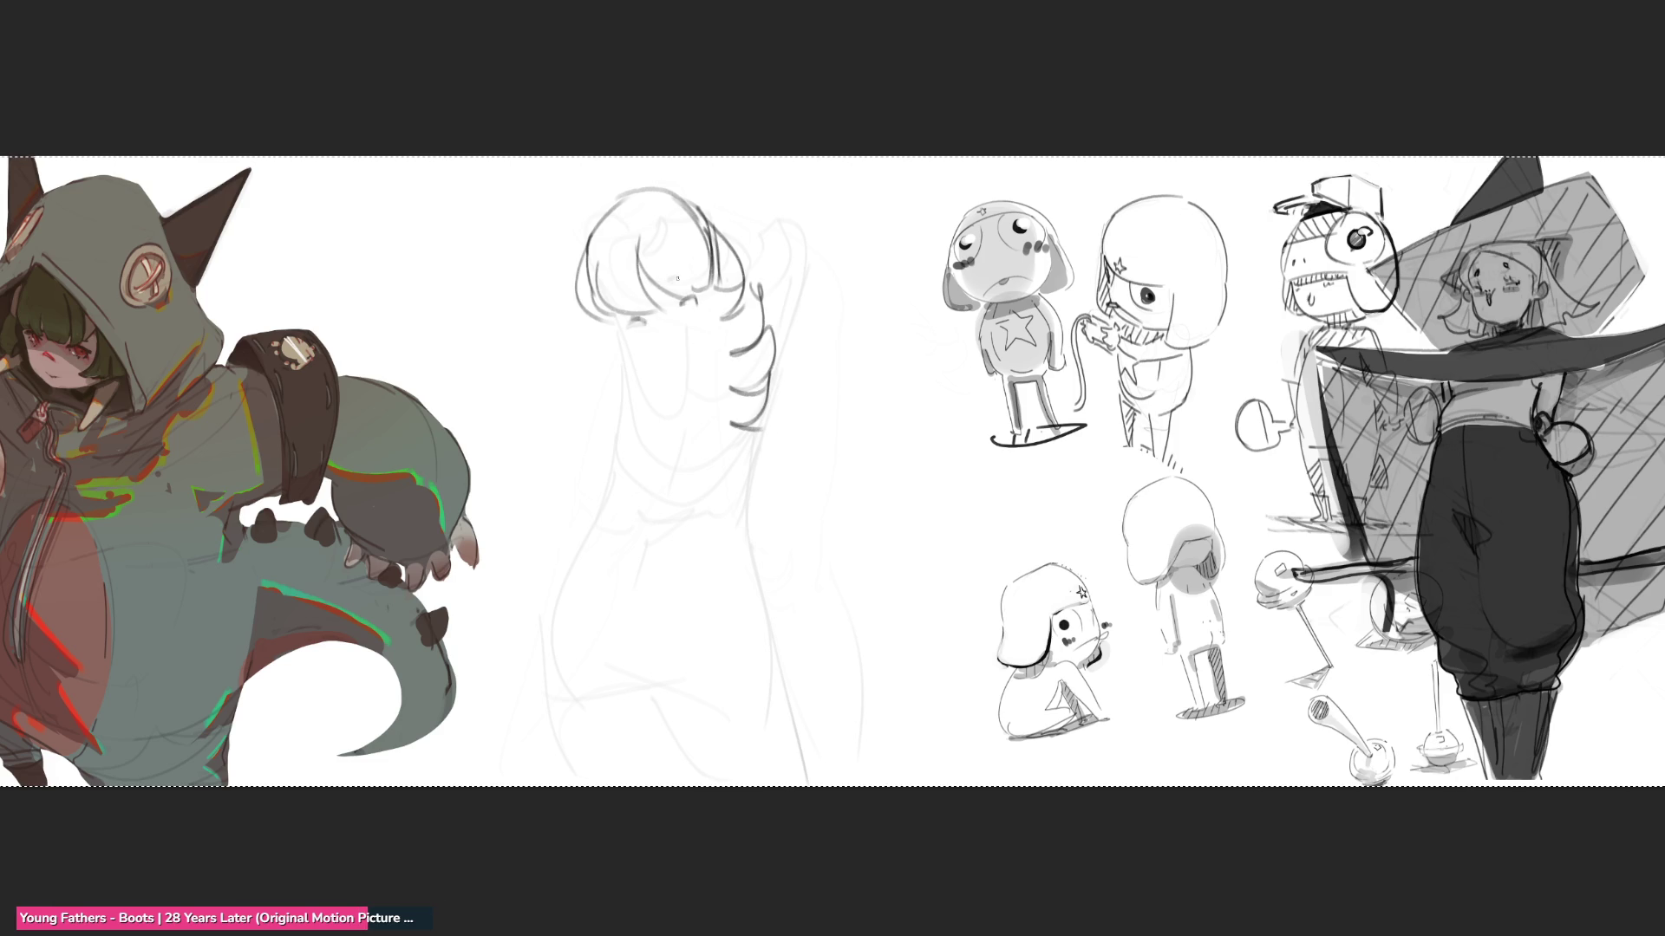
mouse_move(618, 323)
left_mouse_down()
mouse_move(690, 345)
mouse_move(725, 319)
left_mouse_up()
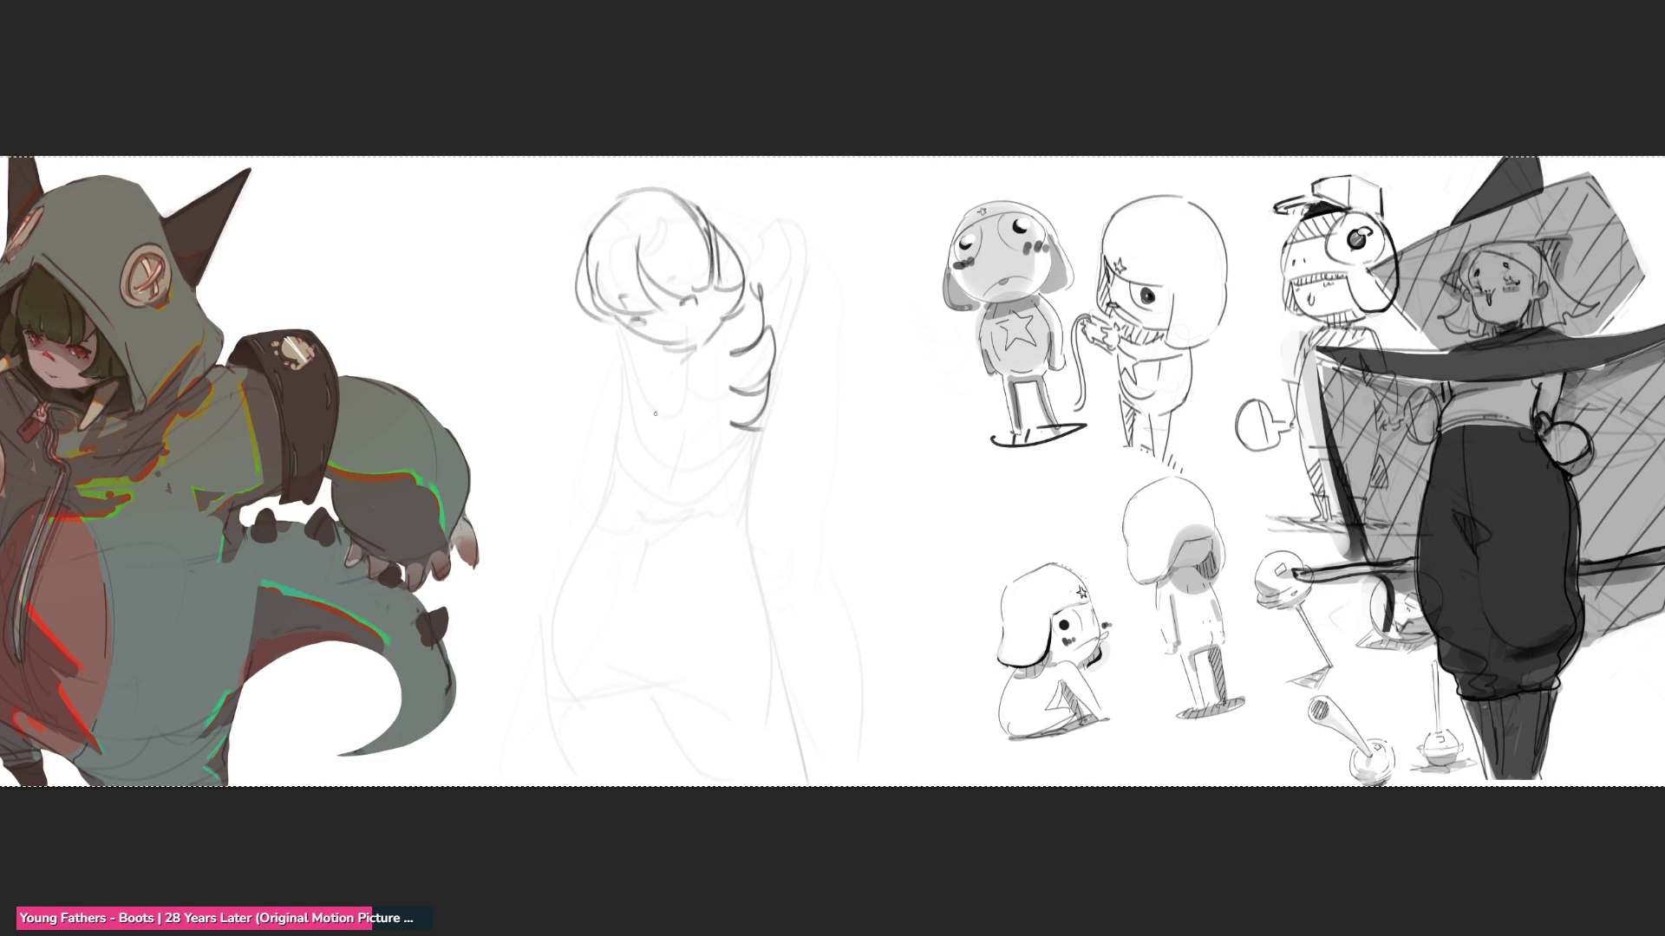
mouse_move(618, 343)
left_mouse_down()
mouse_move(652, 394)
mouse_move(715, 322)
mouse_move(709, 358)
mouse_move(662, 387)
left_mouse_up()
left_click_drag(721, 366, 671, 392)
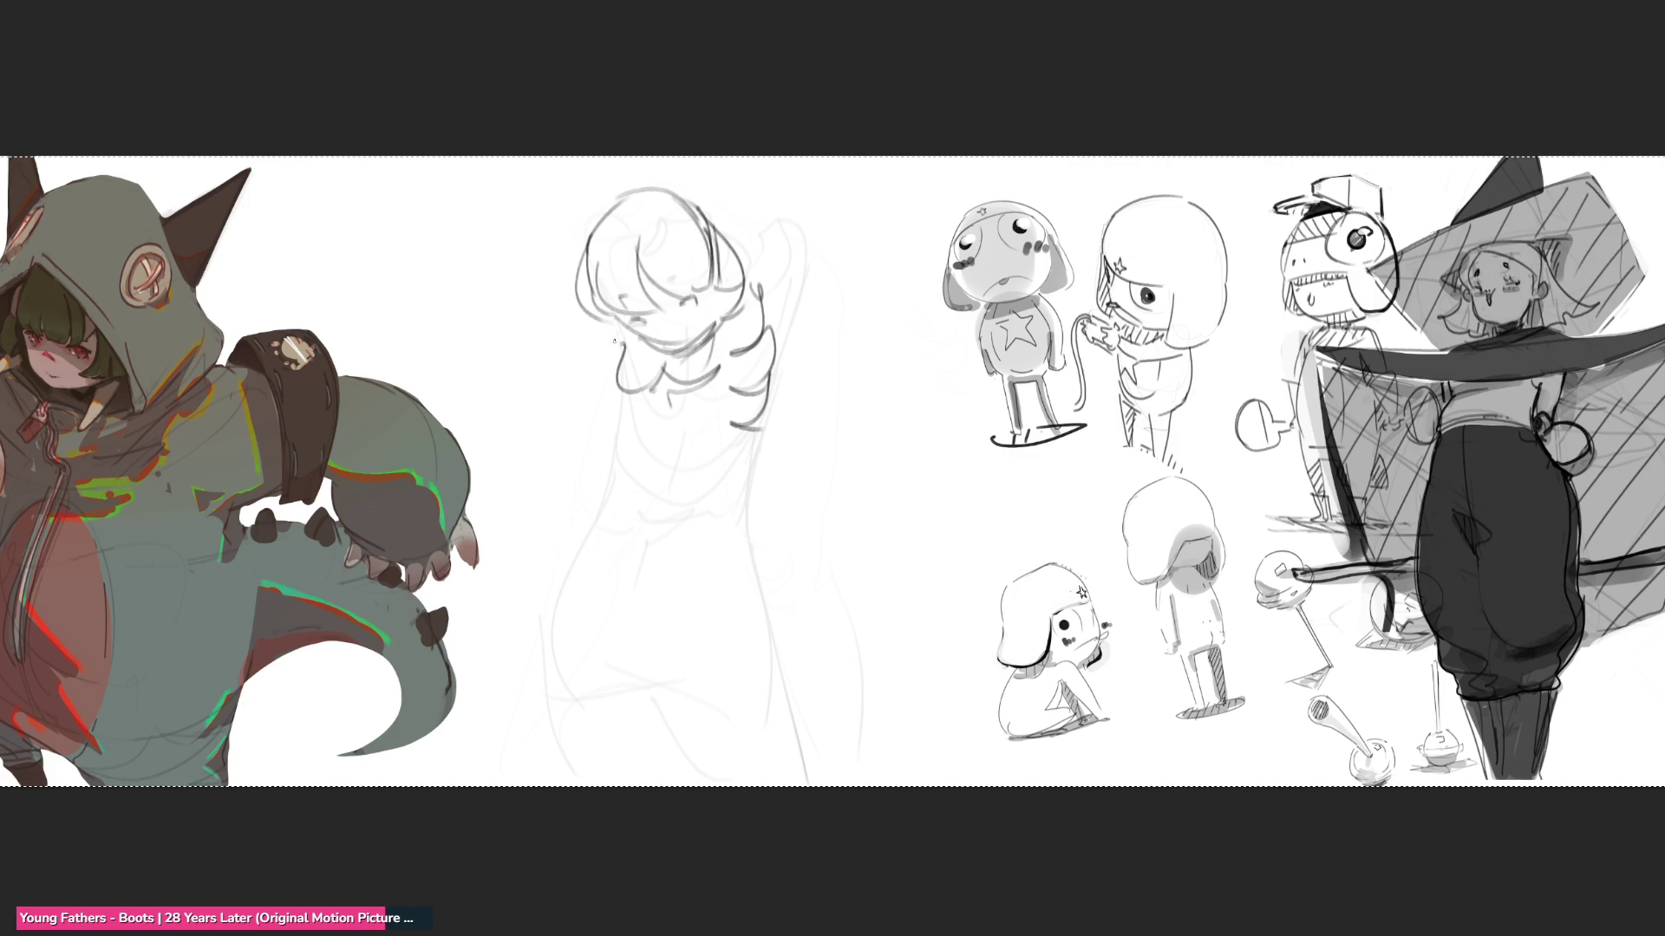
- Sketch the figure's shoulders, torso, hips and lower body lines
mouse_move(618, 330)
left_mouse_down()
mouse_move(579, 438)
mouse_move(652, 425)
left_mouse_up()
mouse_move(769, 333)
left_mouse_down()
mouse_move(791, 460)
mouse_move(749, 484)
left_mouse_up()
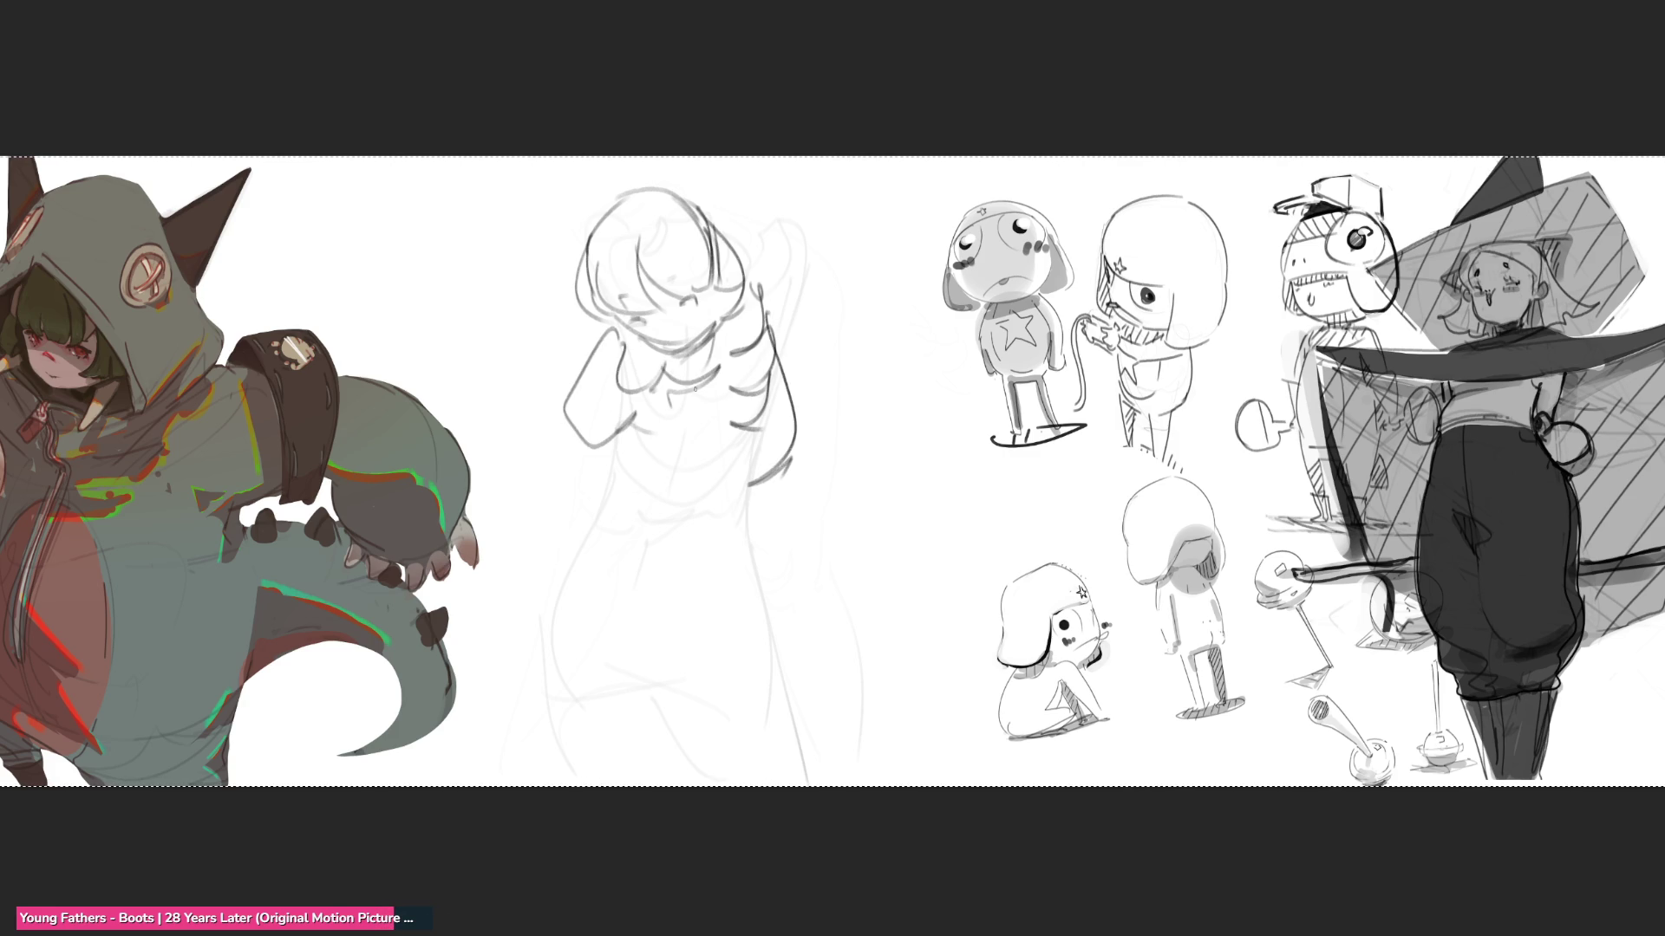
left_click_drag(692, 372, 654, 512)
mouse_move(602, 452)
left_mouse_down()
mouse_move(694, 496)
mouse_move(683, 531)
left_mouse_up()
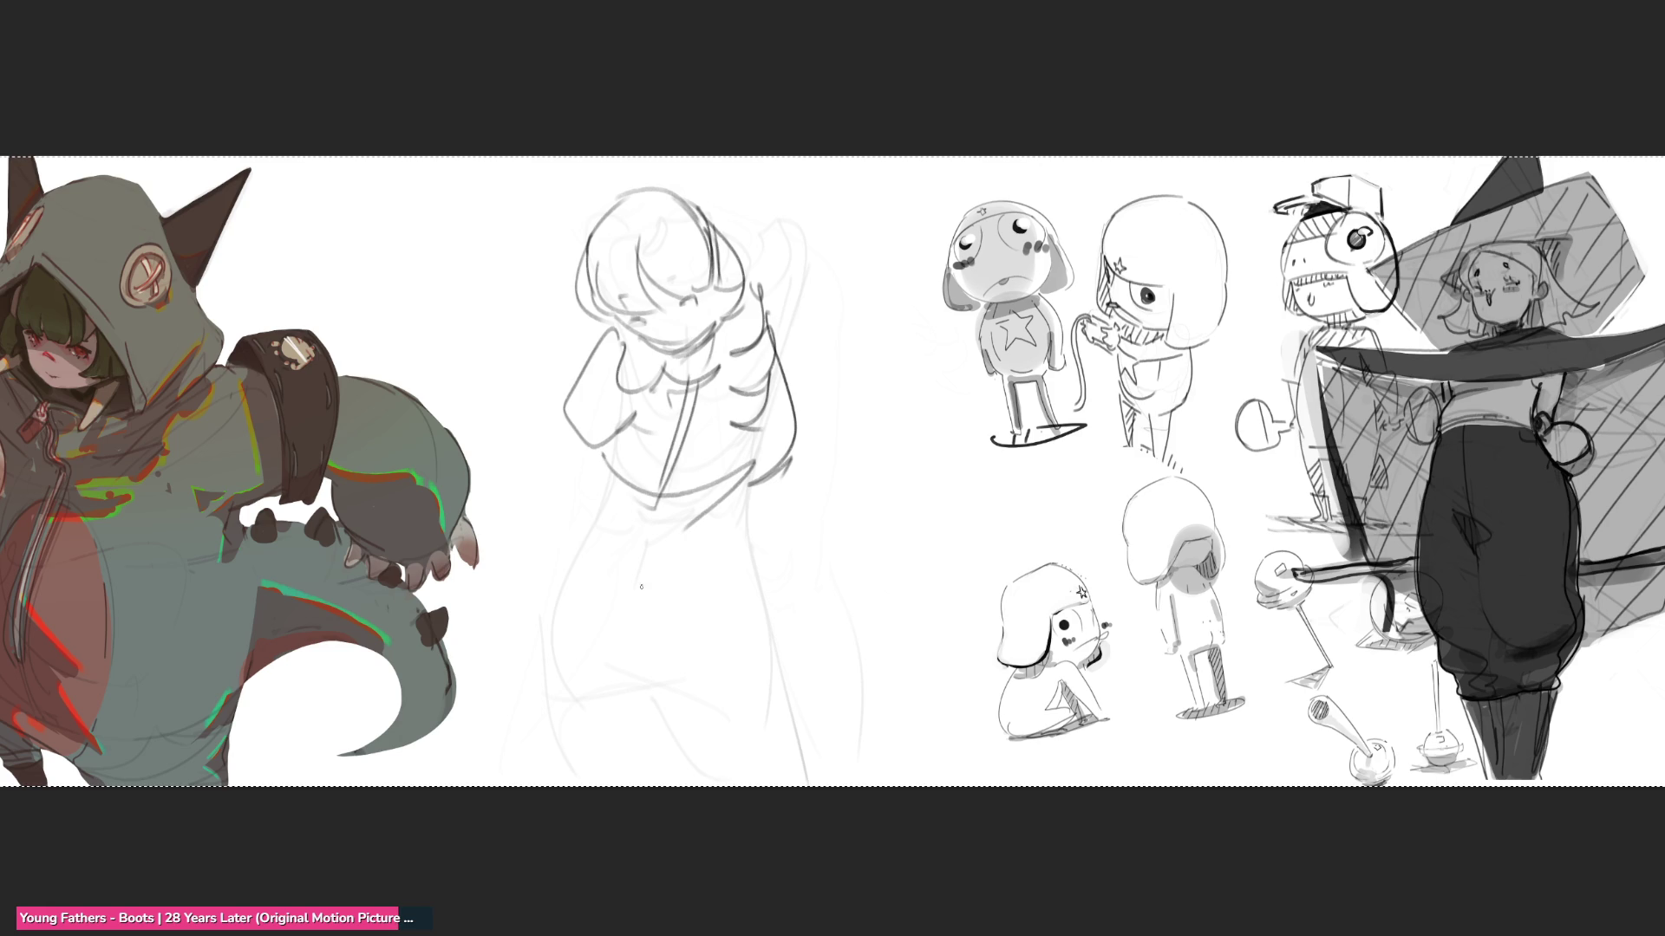
mouse_move(607, 490)
left_mouse_down()
mouse_move(562, 532)
mouse_move(738, 637)
left_mouse_up()
left_click_drag(756, 490, 742, 646)
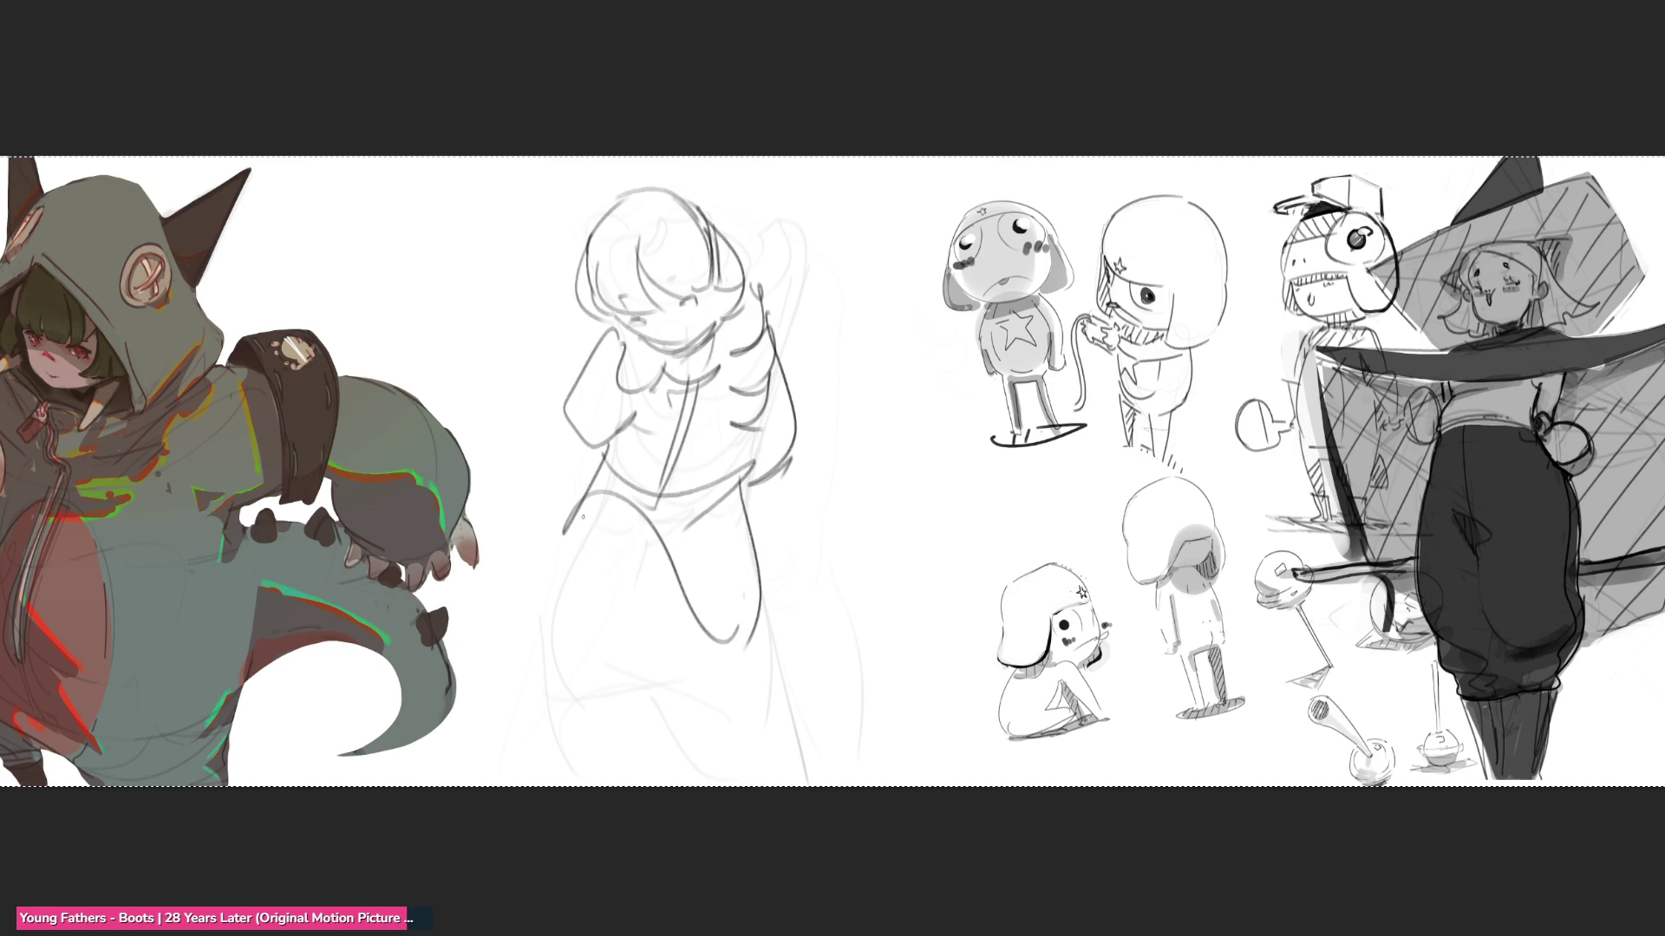
mouse_move(637, 484)
left_mouse_down()
mouse_move(572, 520)
mouse_move(556, 646)
left_mouse_up()
mouse_move(581, 488)
left_mouse_down()
mouse_move(542, 559)
mouse_move(521, 778)
left_mouse_up()
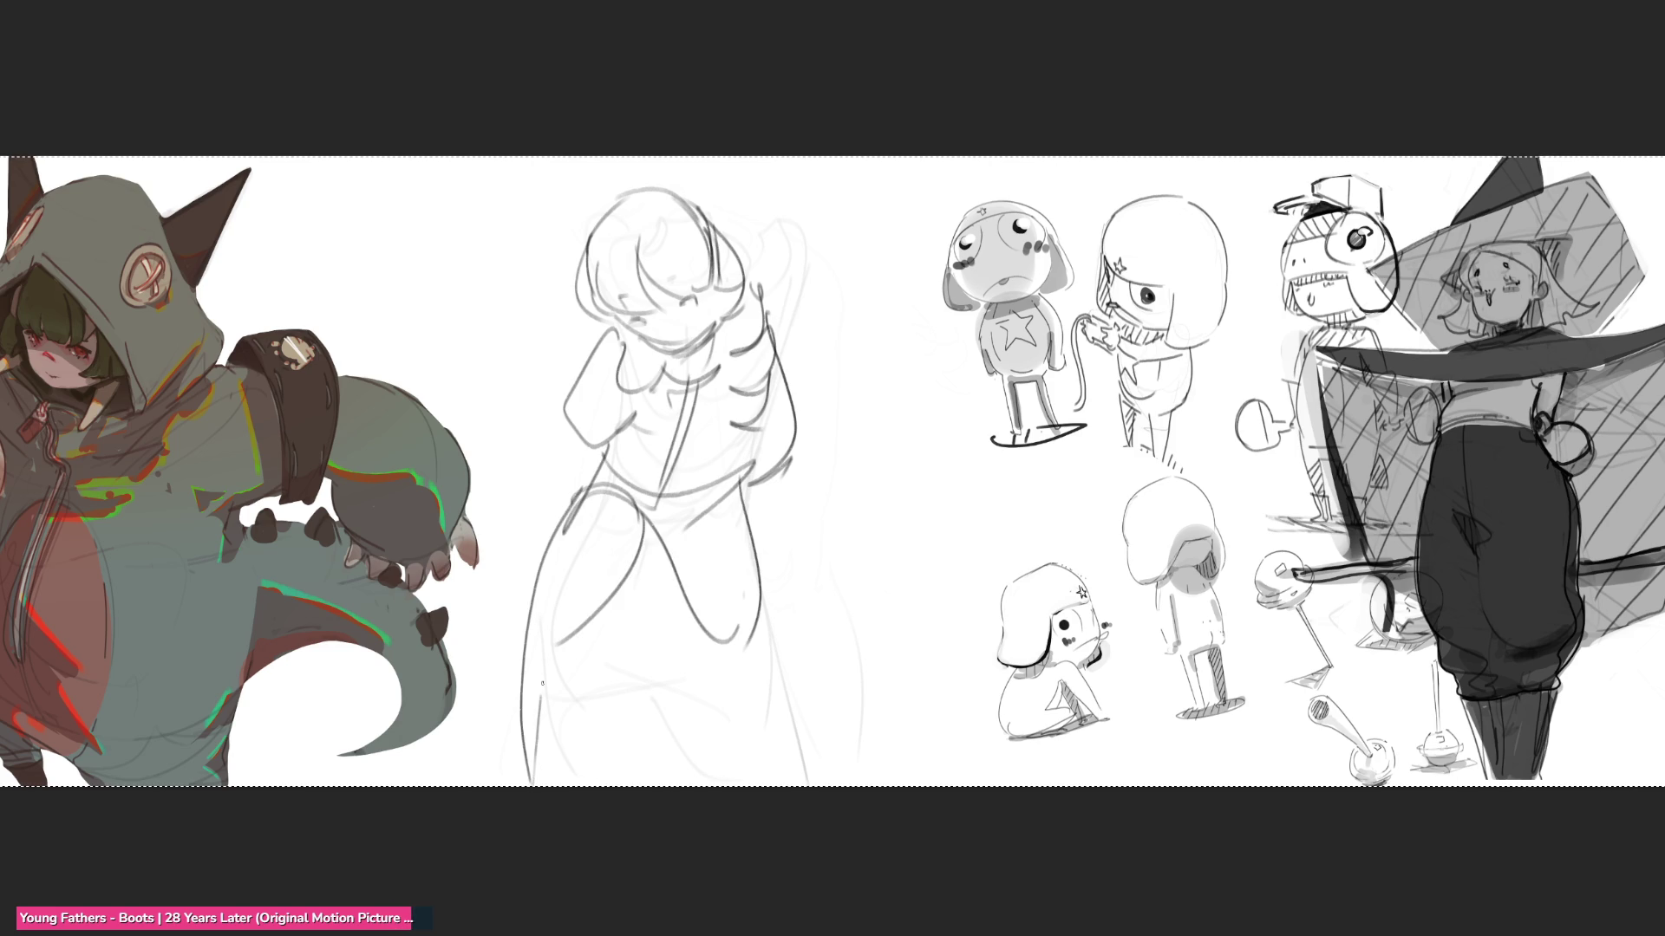
left_click_drag(627, 504, 546, 590)
left_click_drag(551, 586, 541, 679)
mouse_move(632, 528)
left_mouse_down()
mouse_move(583, 640)
mouse_move(642, 533)
left_mouse_up()
mouse_move(650, 541)
left_mouse_down()
mouse_move(694, 658)
mouse_move(702, 551)
left_mouse_up()
left_click_drag(697, 704, 735, 614)
left_click_drag(667, 556, 716, 673)
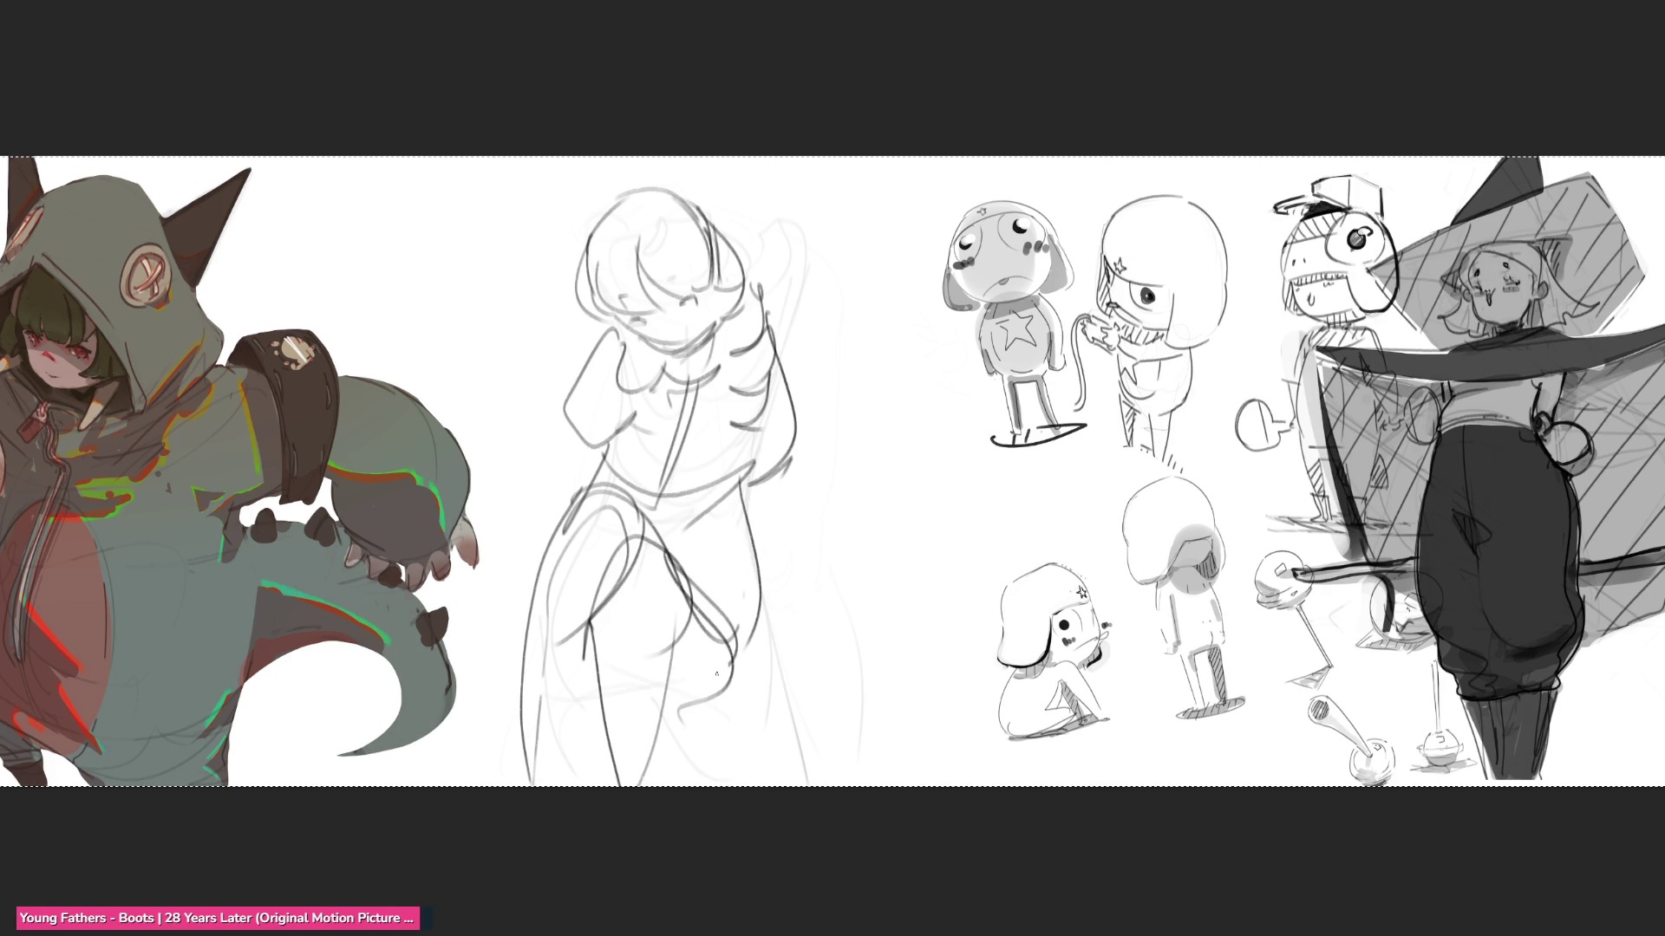
mouse_move(755, 453)
left_mouse_down()
mouse_move(783, 654)
mouse_move(804, 666)
left_mouse_up()
mouse_move(570, 417)
left_mouse_down()
mouse_move(503, 744)
mouse_move(808, 633)
mouse_move(768, 322)
left_mouse_up()
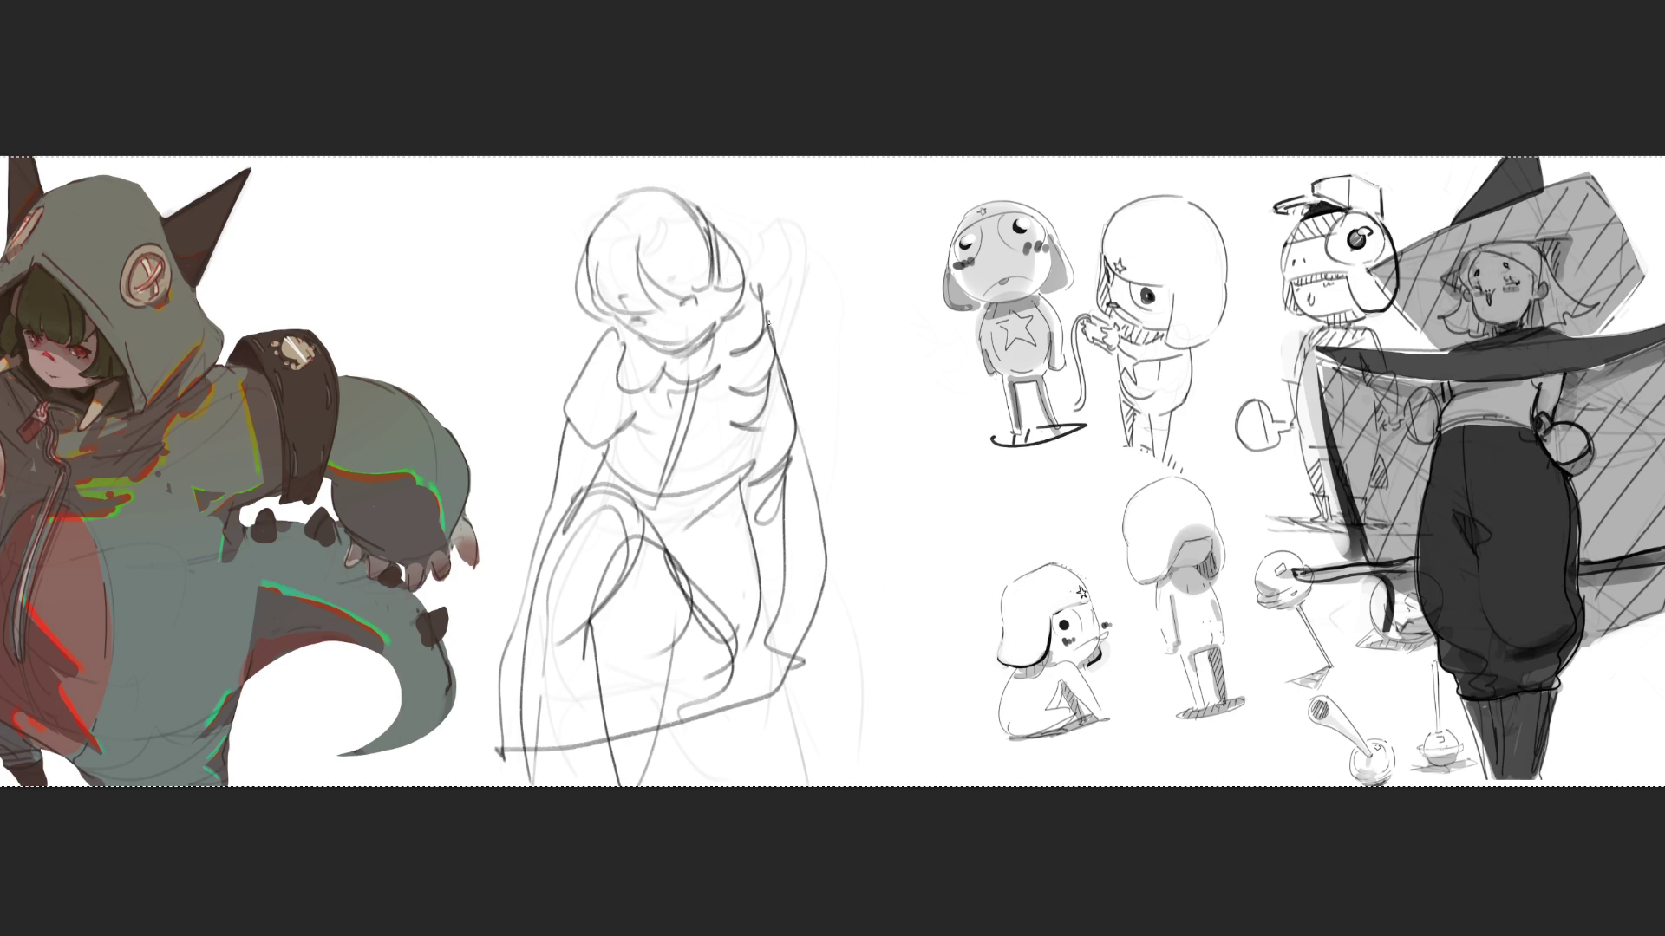
- Outline a tall triangular cloak around the figure with its lower edges
left_click_drag(650, 161, 564, 330)
mouse_move(658, 165)
left_mouse_down()
mouse_move(794, 421)
mouse_move(765, 670)
left_mouse_up()
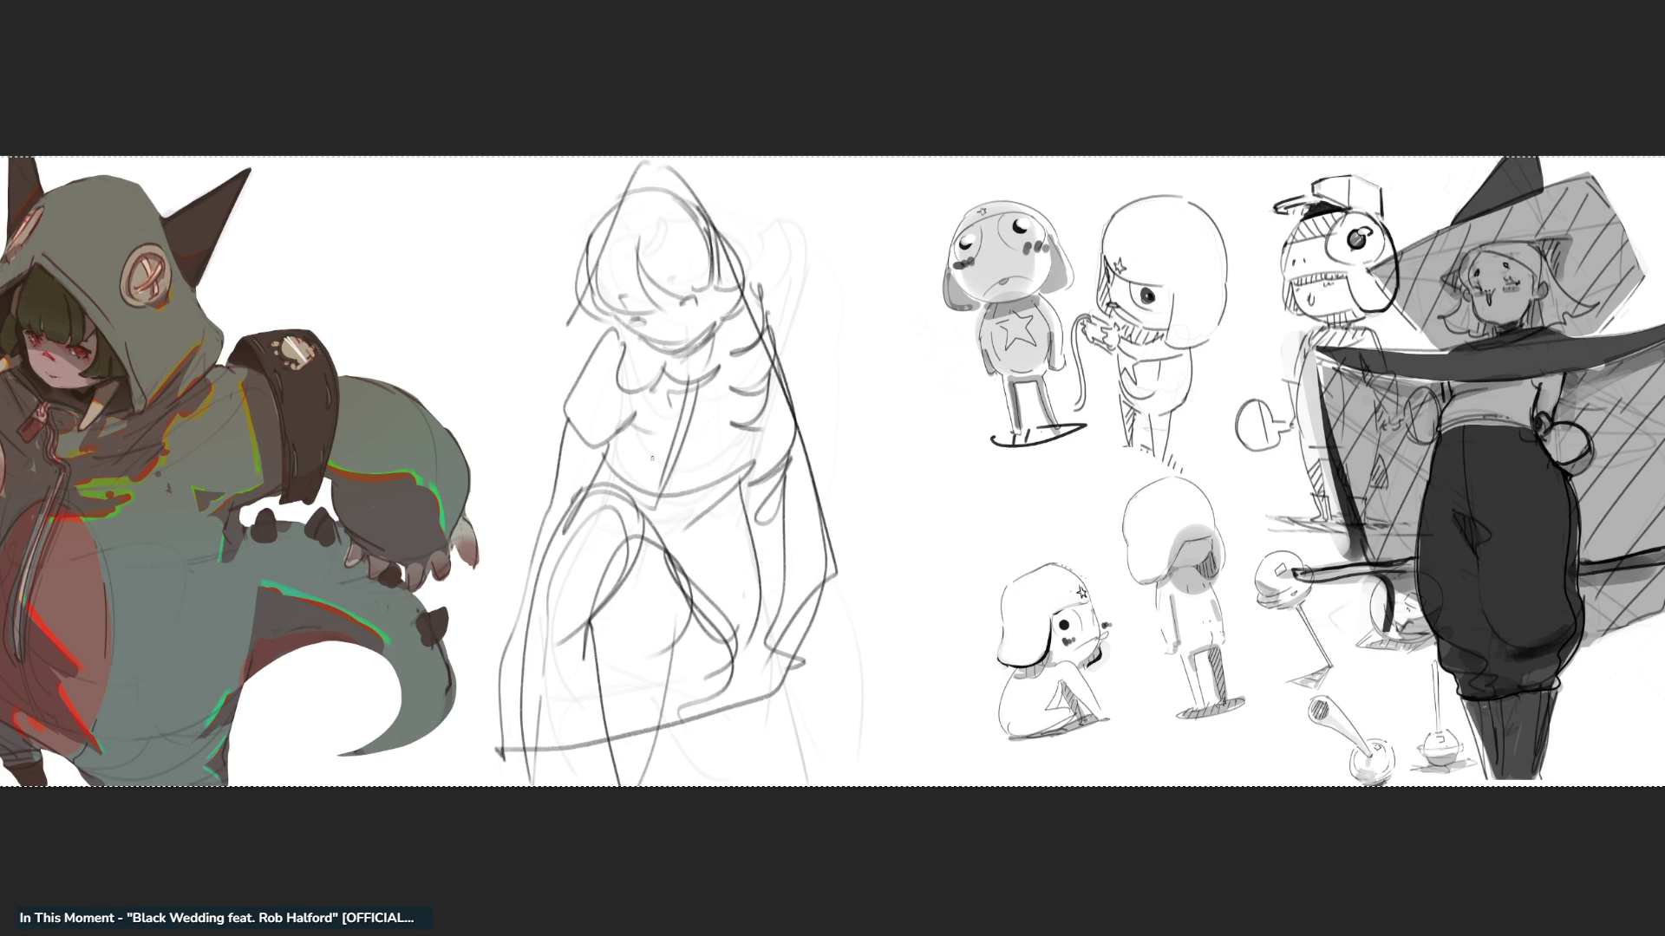
mouse_move(619, 208)
left_mouse_down()
mouse_move(531, 554)
mouse_move(504, 746)
left_mouse_up()
left_click_drag(828, 589, 737, 720)
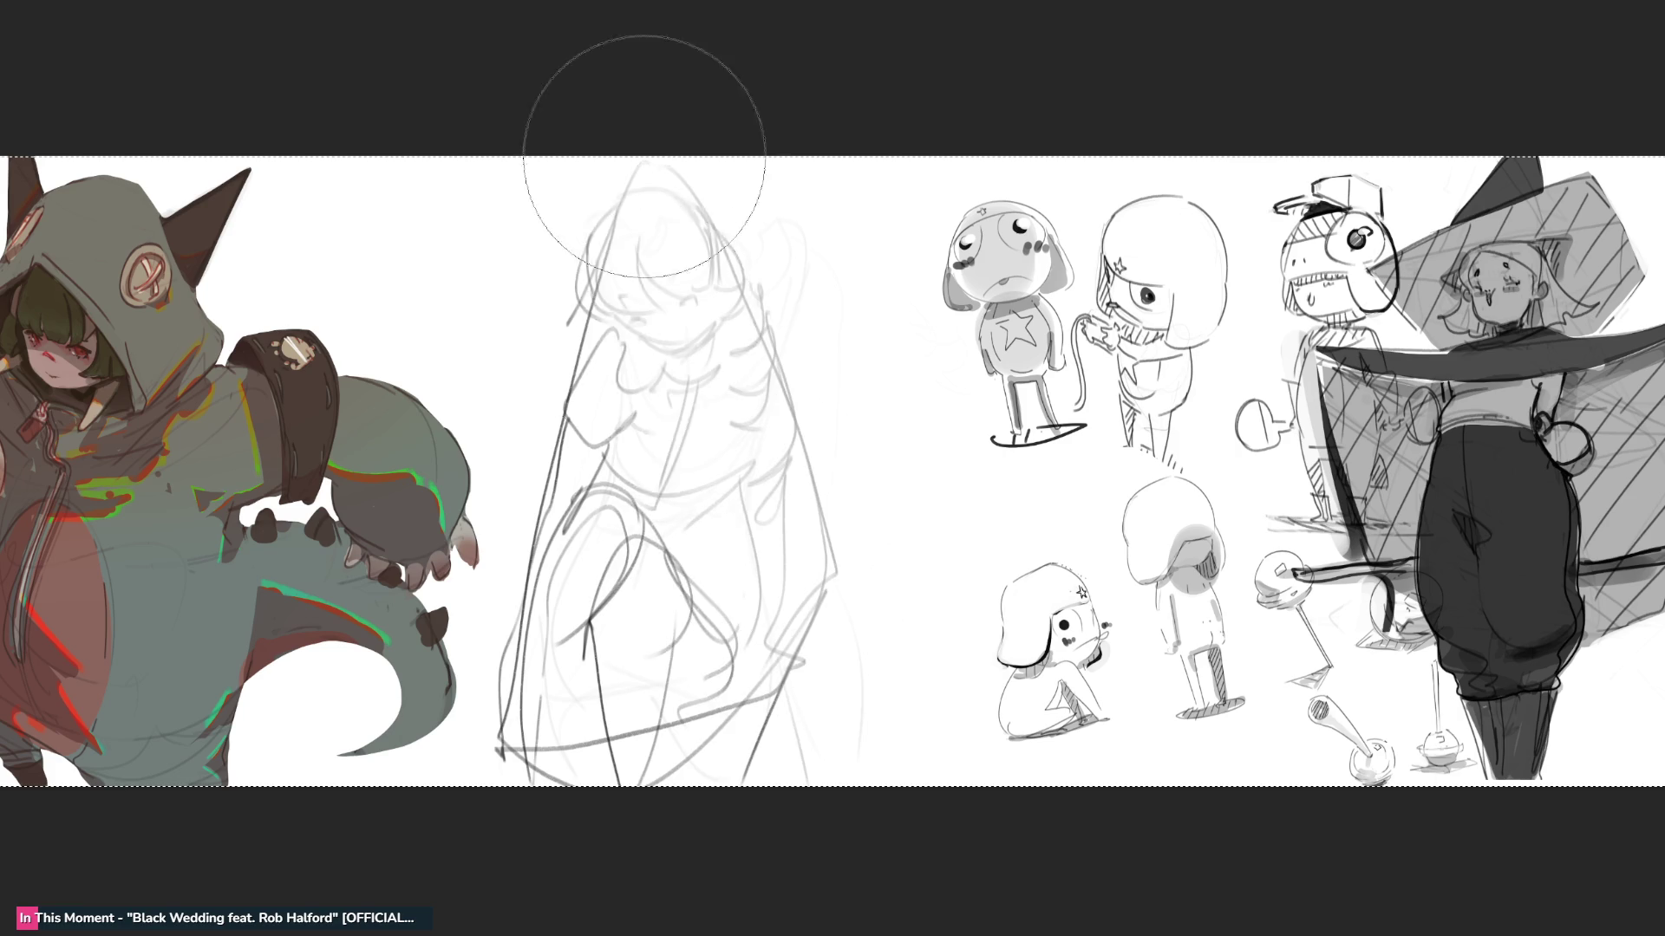
- Fade the middle sketch with the 5 key and a soft eraser, then dash in the eyes
key("5")
mouse_move(728, 585)
left_mouse_down()
mouse_move(687, 260)
mouse_move(691, 832)
mouse_move(636, 167)
mouse_move(521, 520)
left_mouse_up()
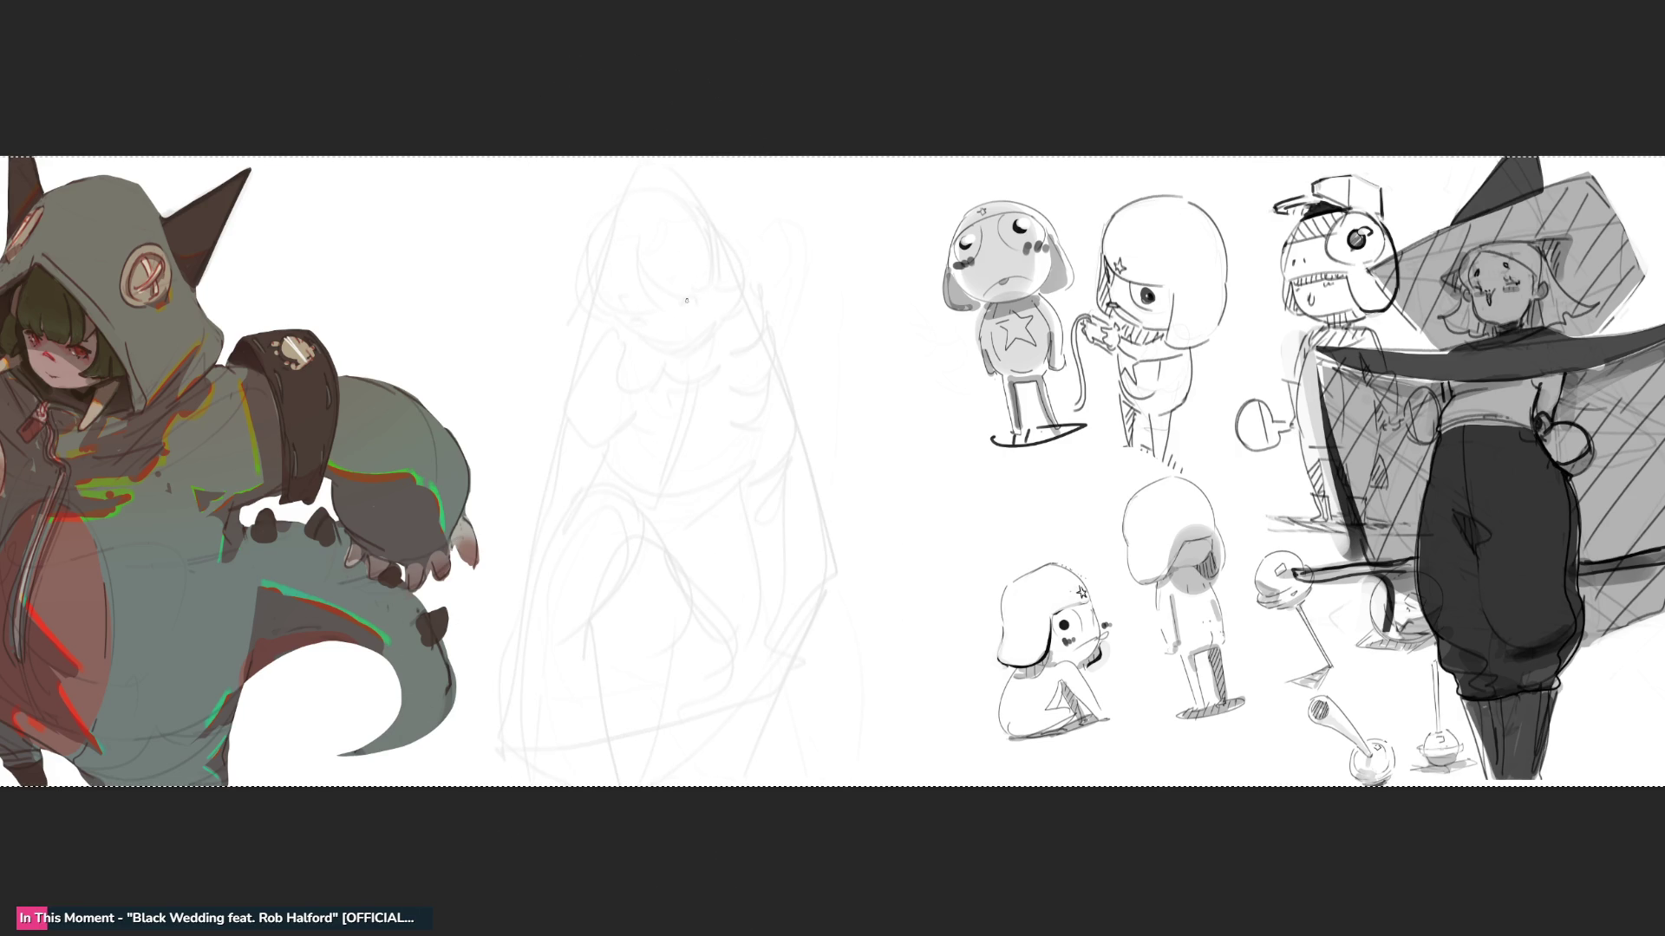
mouse_move(682, 302)
left_mouse_down()
mouse_move(698, 296)
mouse_move(639, 311)
left_mouse_up()
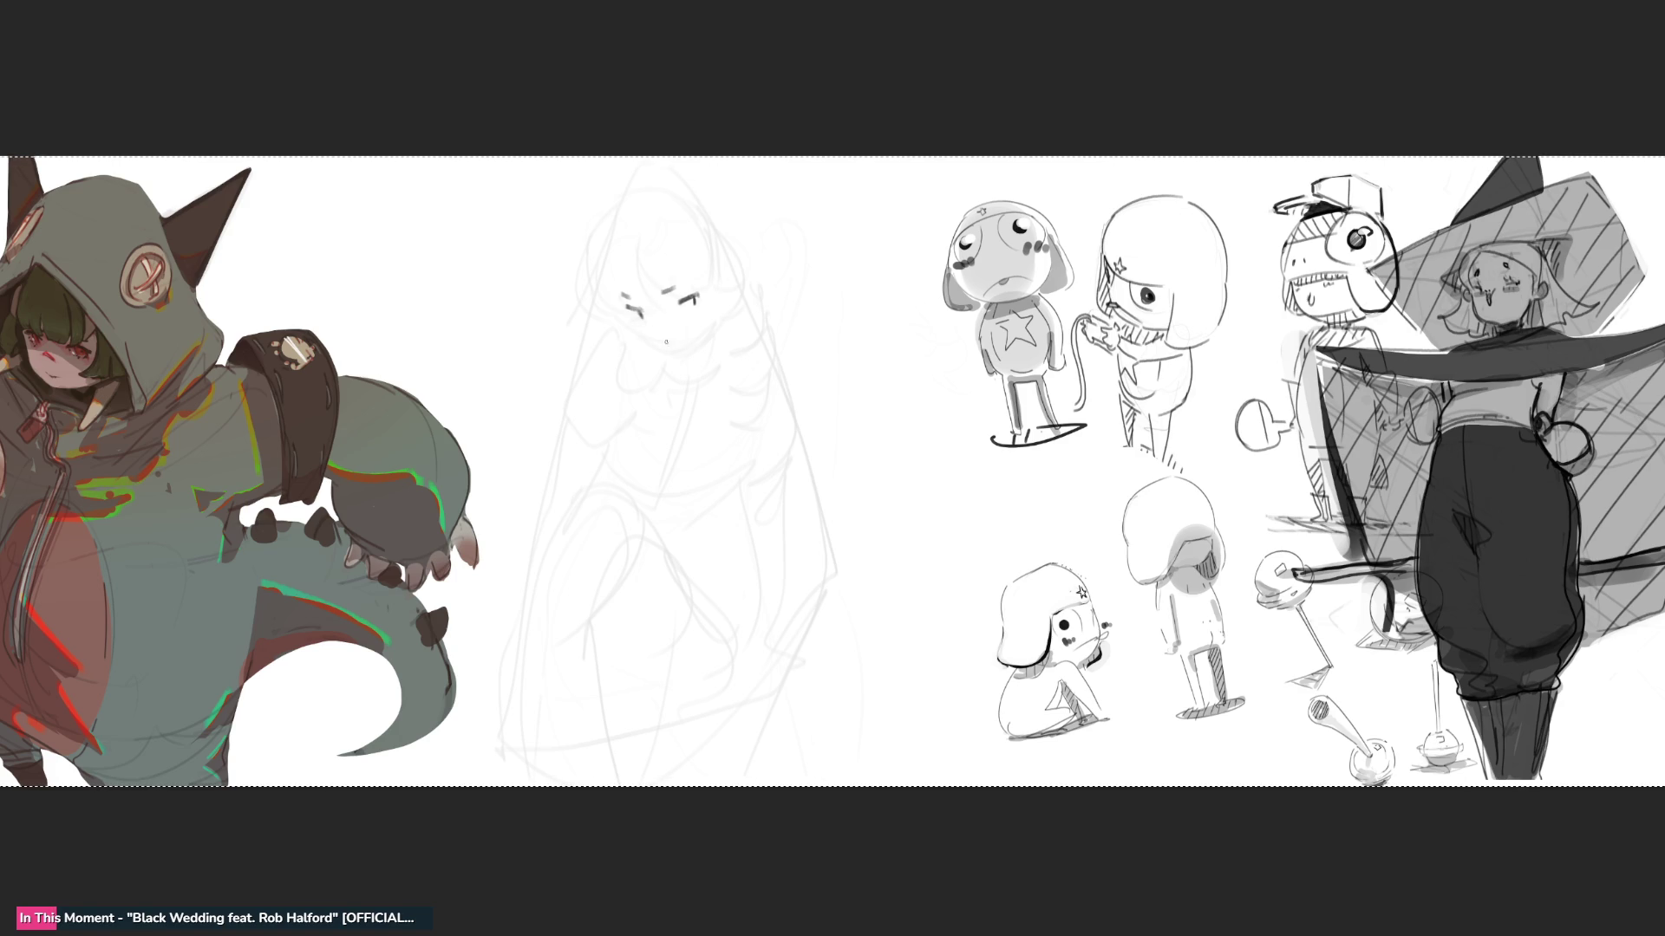
- Draw a smile, face outline, bob hair curls and chin hatching in dark lines
mouse_move(625, 319)
left_mouse_down()
mouse_move(675, 353)
mouse_move(714, 319)
left_mouse_up()
mouse_move(639, 247)
left_mouse_down()
mouse_move(657, 303)
mouse_move(619, 303)
left_mouse_up()
mouse_move(596, 221)
left_mouse_down()
mouse_move(618, 294)
mouse_move(712, 273)
left_mouse_up()
mouse_move(619, 214)
left_mouse_down()
mouse_move(640, 179)
mouse_move(710, 237)
left_mouse_up()
mouse_move(677, 178)
left_mouse_down()
mouse_move(750, 245)
mouse_move(760, 303)
mouse_move(725, 340)
left_mouse_up()
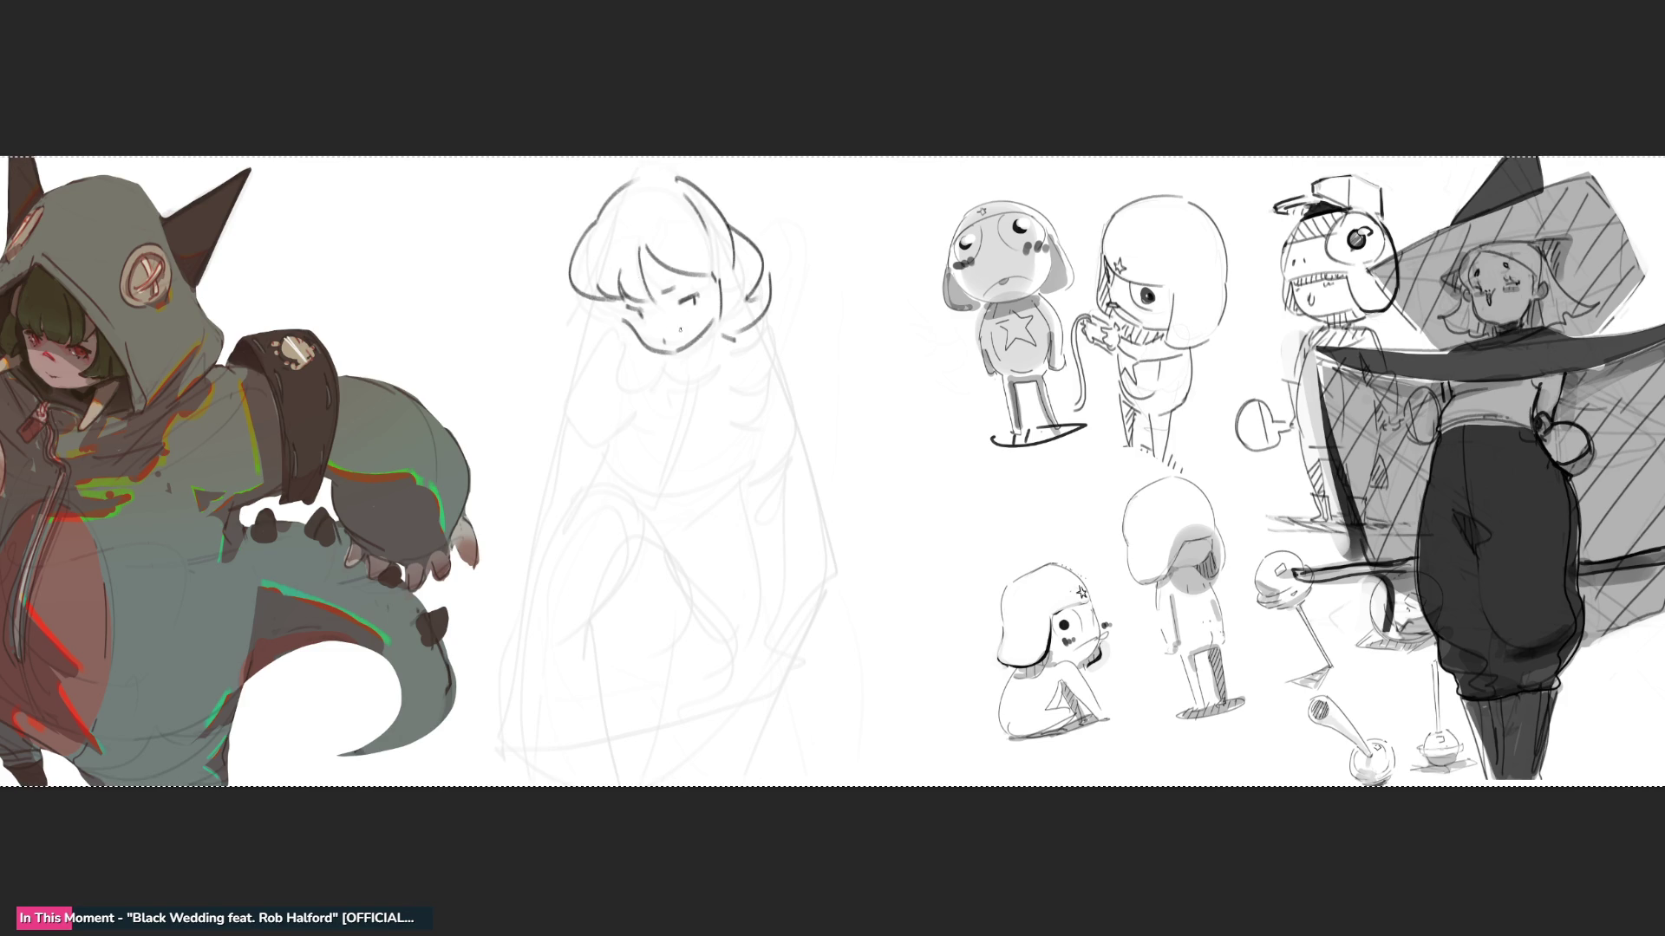
left_click_drag(609, 319, 596, 346)
left_click_drag(631, 334, 646, 354)
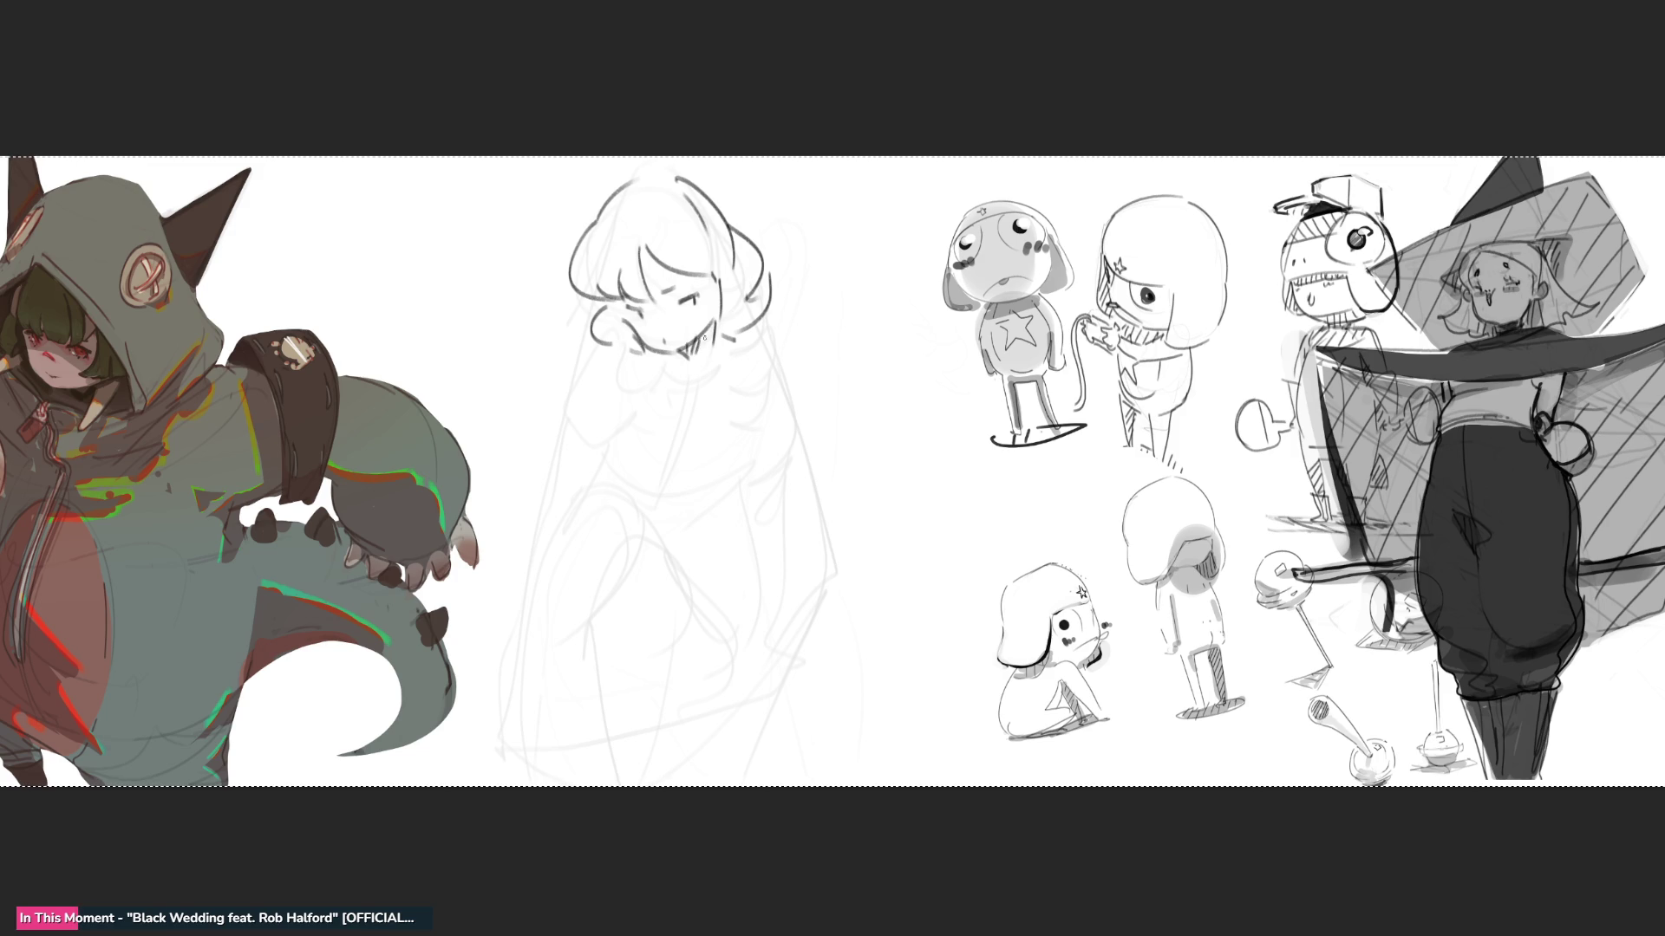
mouse_move(704, 336)
left_mouse_down()
mouse_move(670, 381)
mouse_move(691, 368)
mouse_move(699, 389)
left_mouse_up()
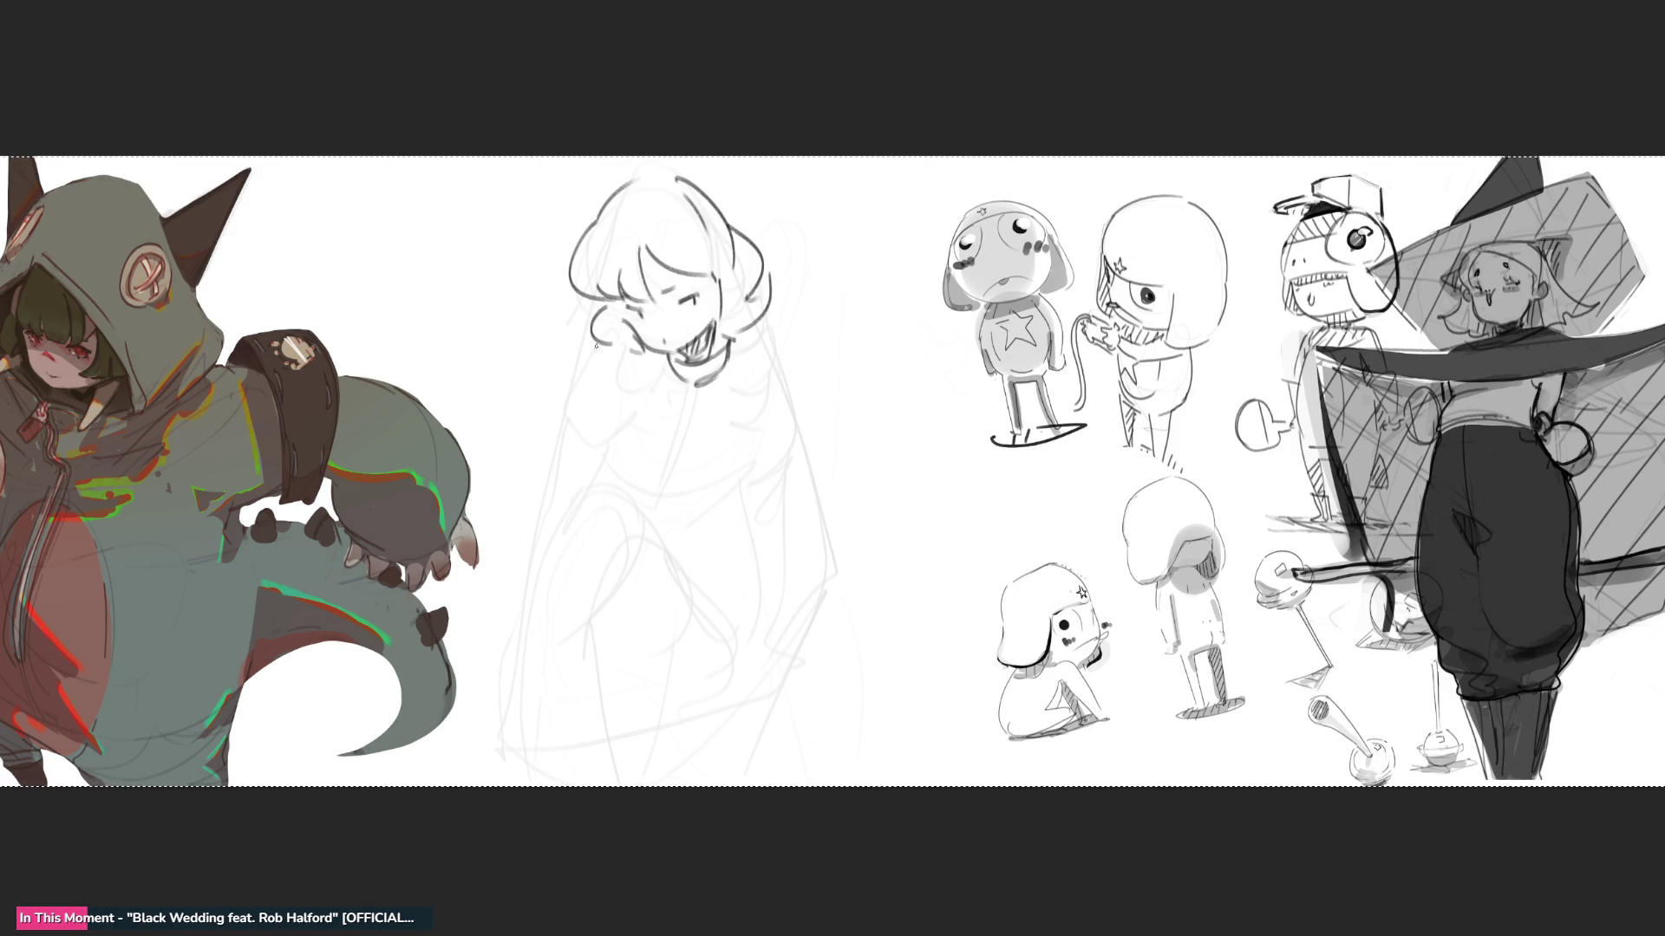
mouse_move(597, 344)
left_mouse_down()
mouse_move(571, 413)
mouse_move(631, 402)
mouse_move(659, 374)
left_mouse_up()
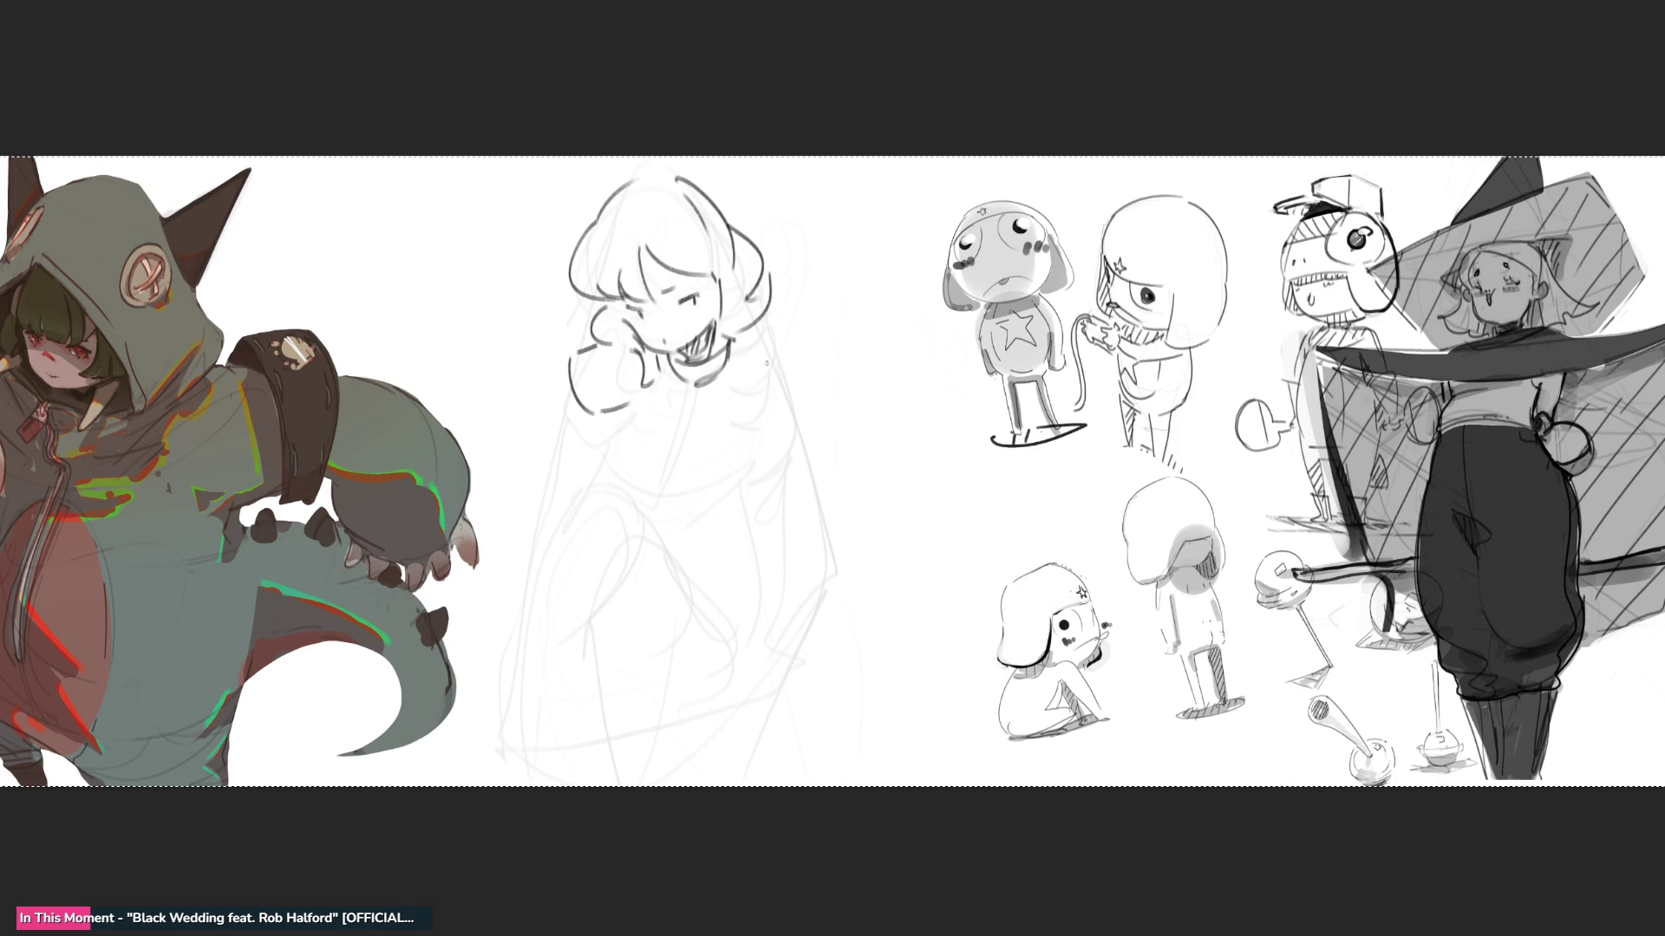
- Ink the right shoulder and arm, the left arm and the bent left leg
mouse_move(756, 325)
left_mouse_down()
mouse_move(802, 396)
mouse_move(743, 416)
left_mouse_up()
left_click_drag(769, 421, 802, 394)
left_click_drag(689, 383, 661, 446)
mouse_move(617, 373)
left_mouse_down()
mouse_move(648, 454)
mouse_move(725, 468)
left_mouse_up()
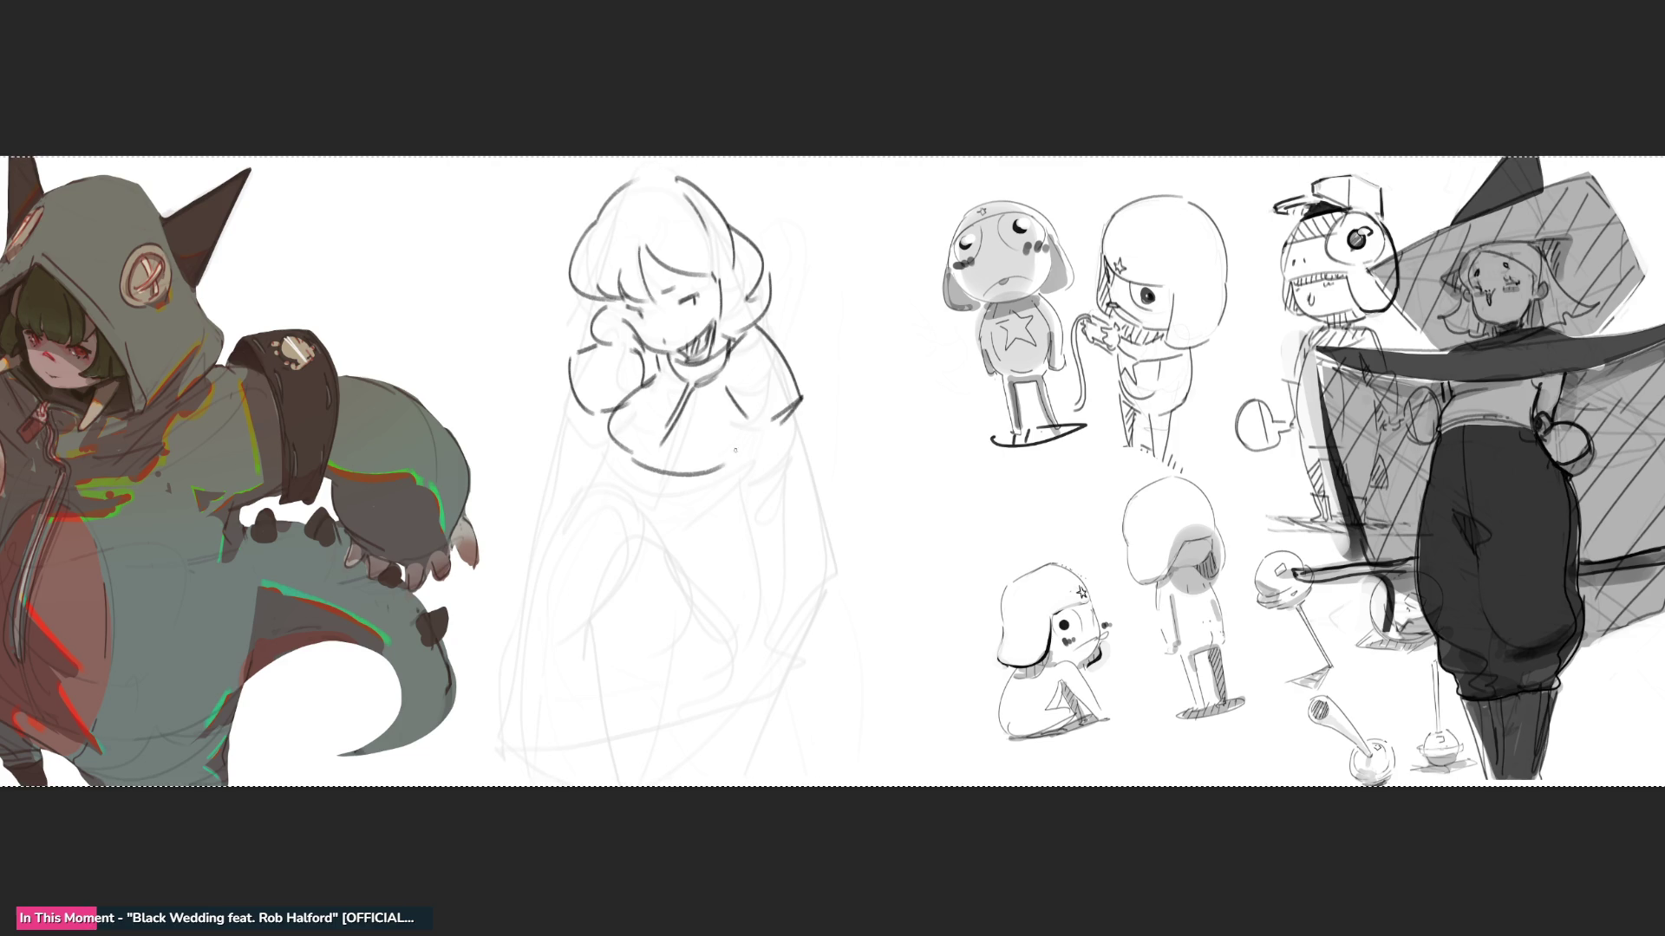
mouse_move(621, 444)
left_mouse_down()
mouse_move(590, 473)
mouse_move(647, 503)
mouse_move(548, 542)
left_mouse_up()
mouse_move(589, 475)
left_mouse_down()
mouse_move(646, 529)
mouse_move(602, 597)
left_mouse_up()
left_click_drag(641, 519, 685, 641)
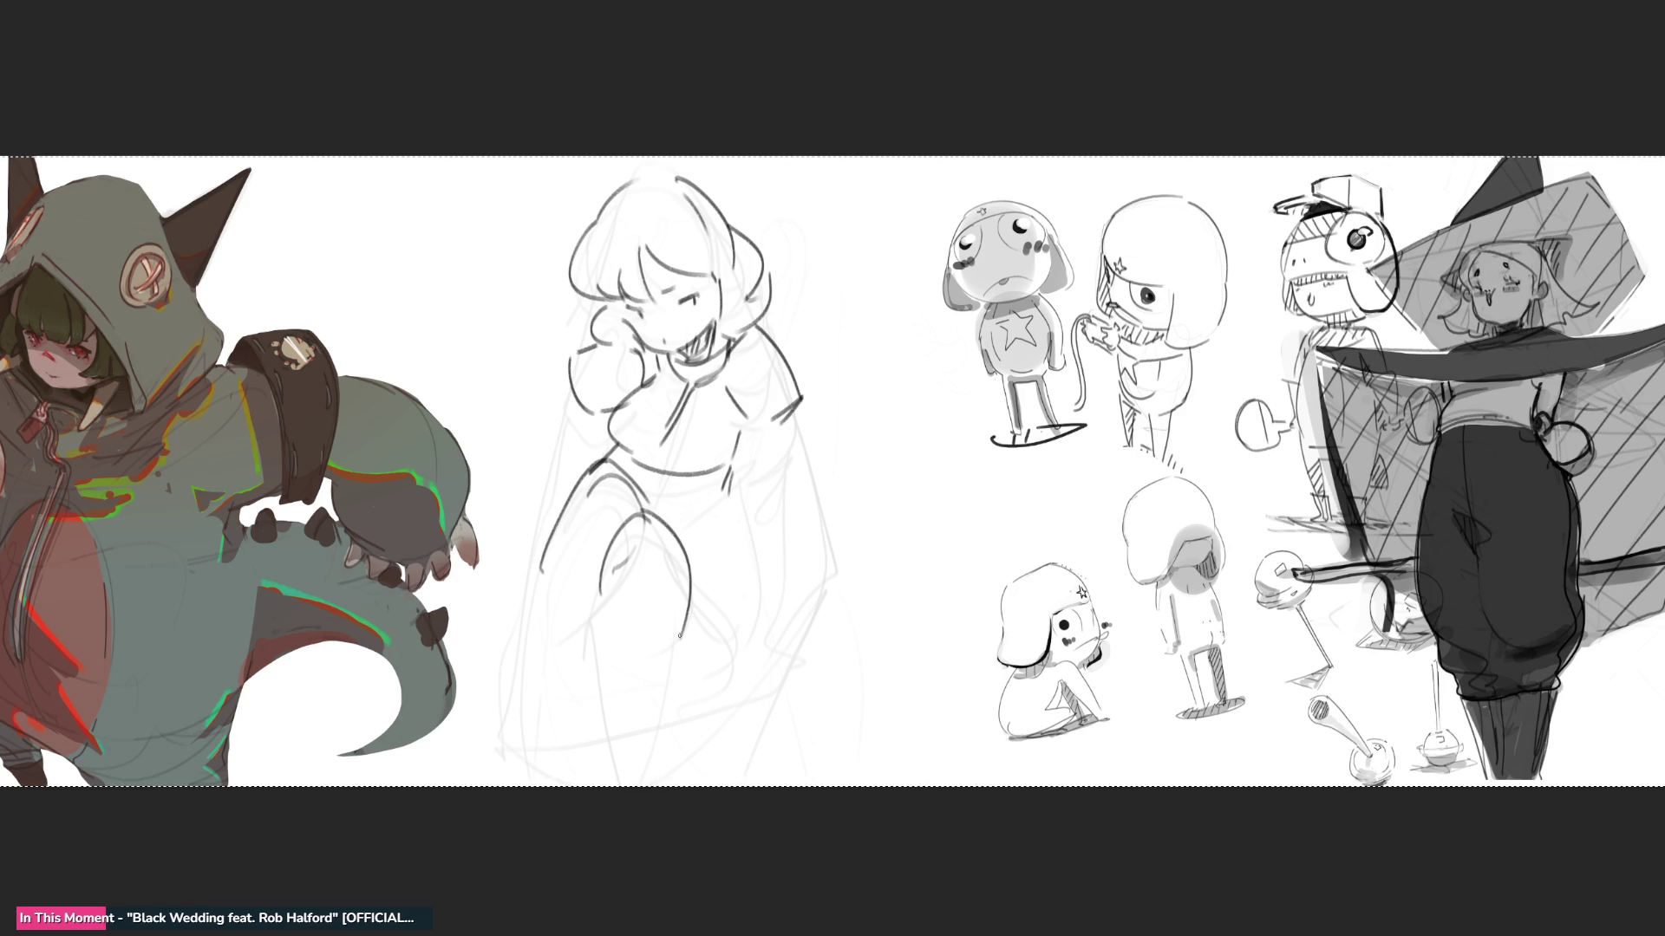
left_click_drag(606, 555, 626, 776)
left_click_drag(669, 638, 710, 692)
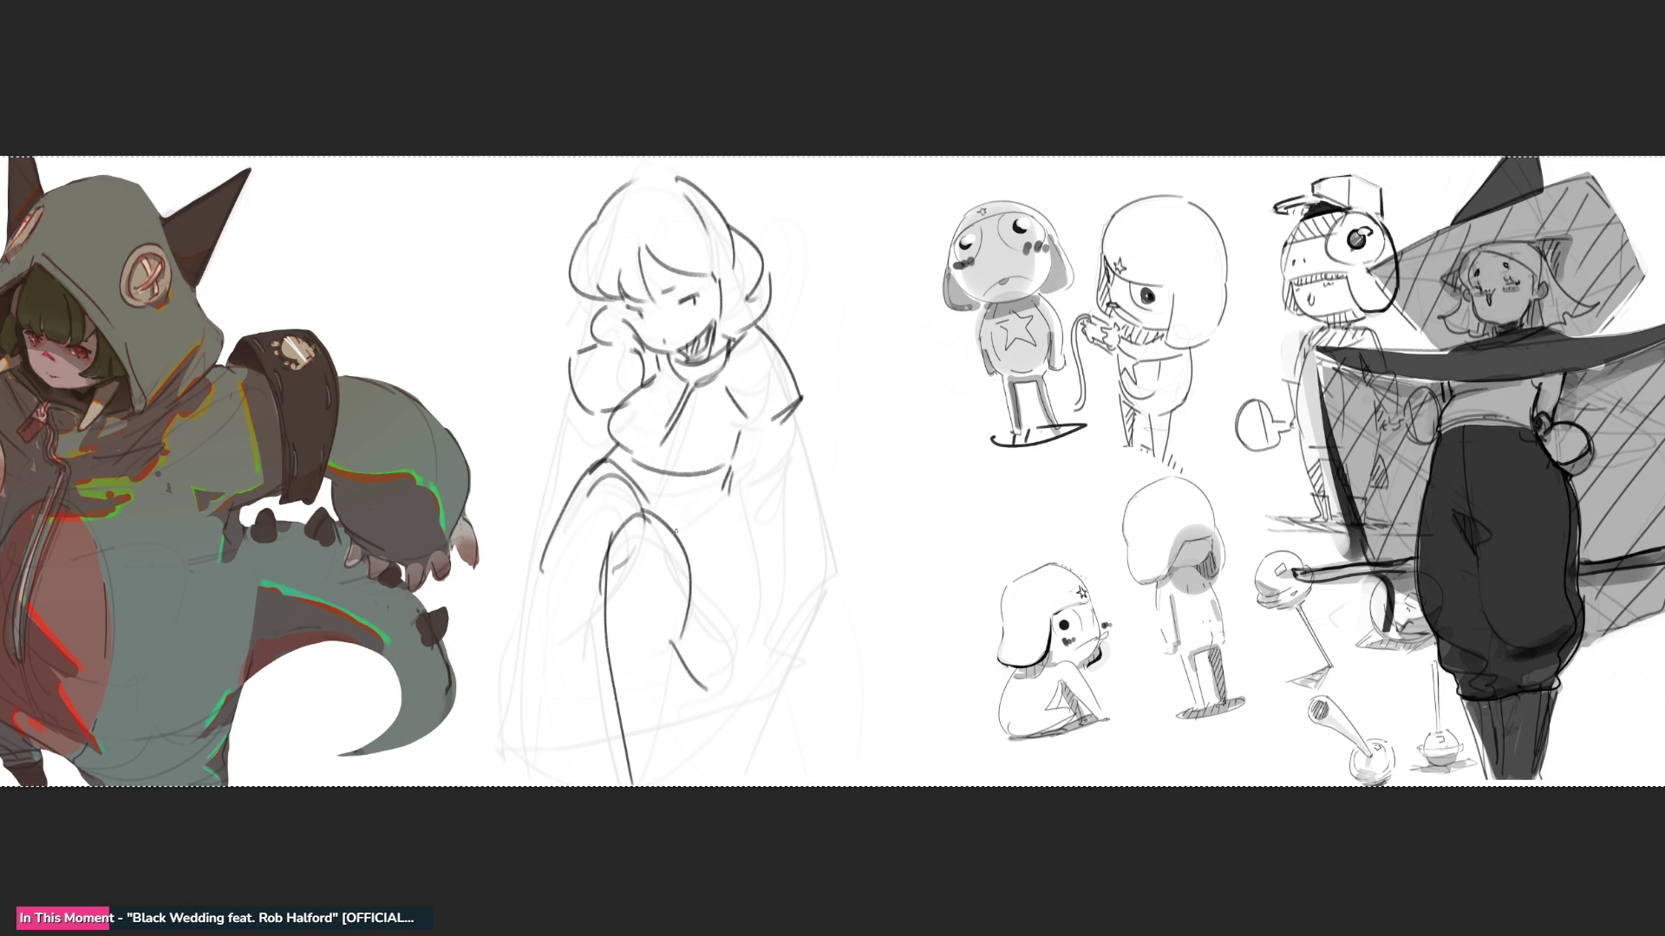
mouse_move(666, 512)
left_mouse_down()
mouse_move(714, 708)
mouse_move(774, 540)
left_mouse_up()
- Define the right knee, reinforce the dress edges and add a hand holding an angular object
left_click_drag(741, 477, 769, 557)
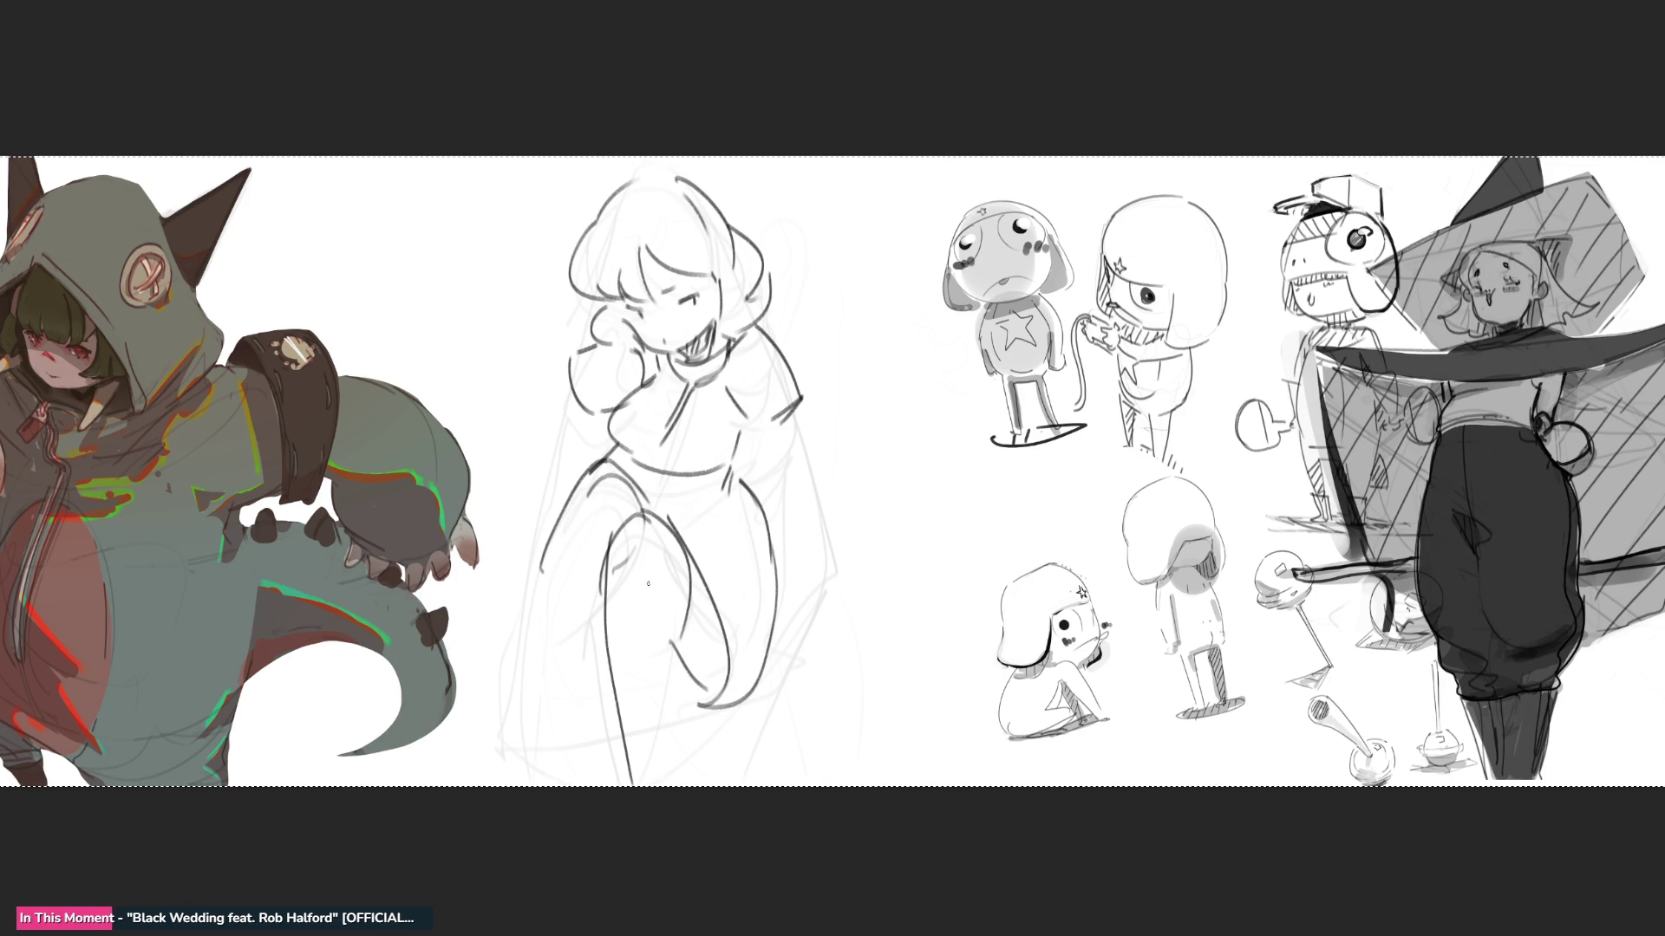
mouse_move(559, 512)
left_mouse_down()
mouse_move(521, 655)
mouse_move(514, 781)
left_mouse_up()
mouse_move(603, 593)
left_mouse_down()
mouse_move(548, 742)
mouse_move(574, 739)
left_mouse_up()
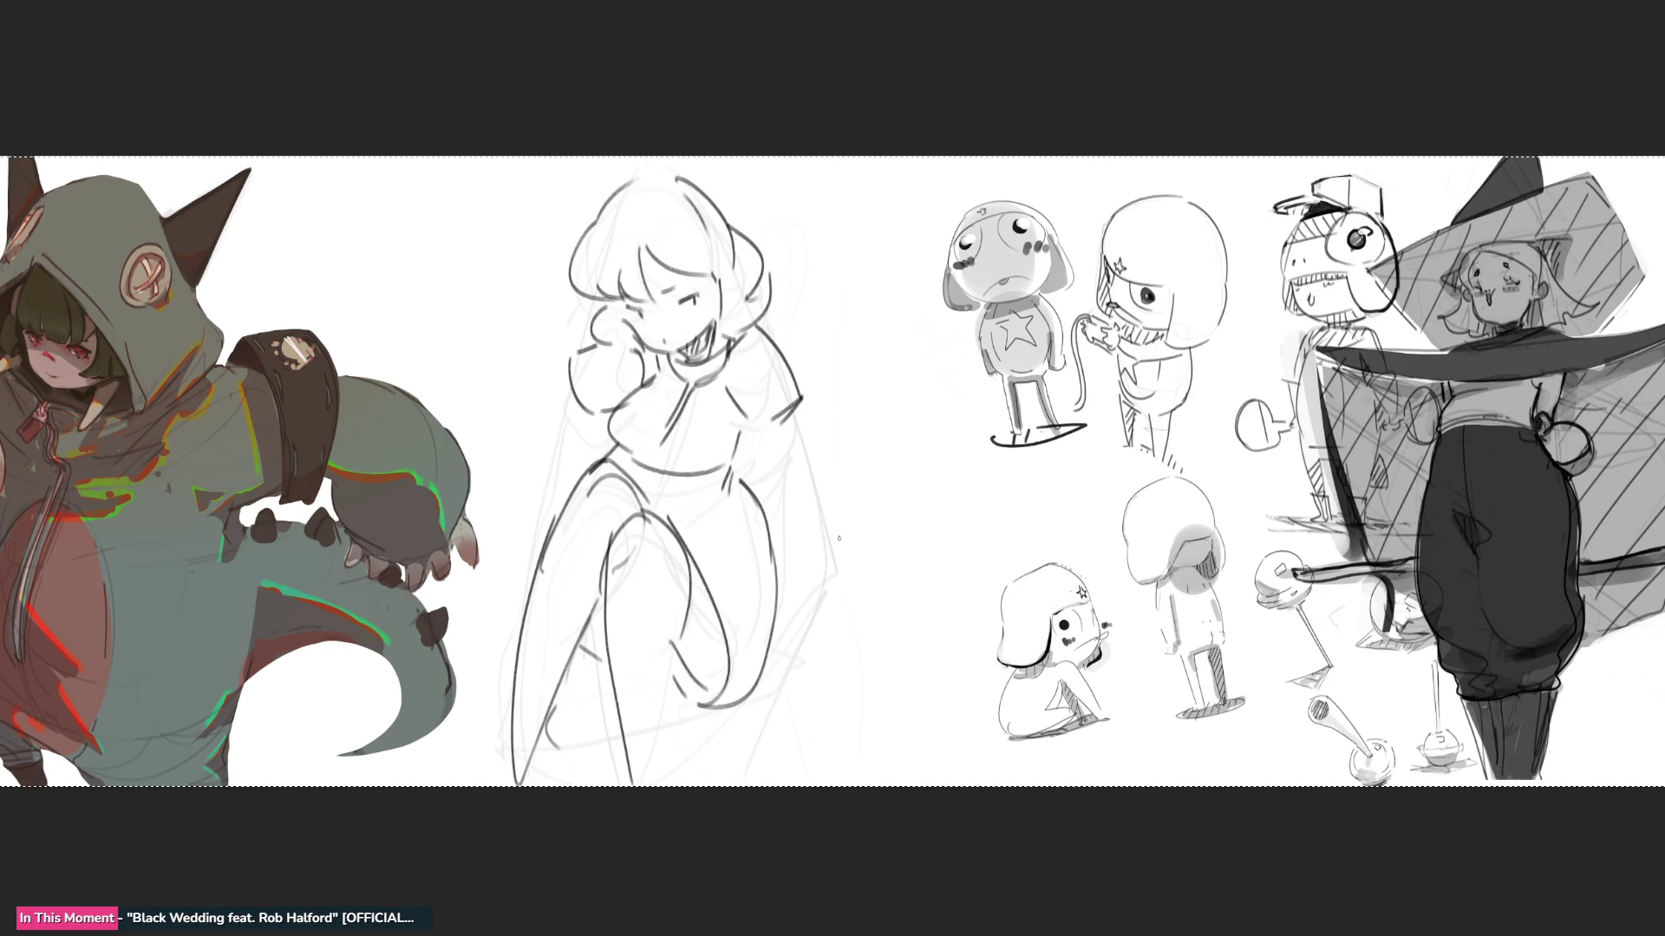
left_click_drag(791, 397, 783, 581)
mouse_move(761, 423)
left_mouse_down()
mouse_move(742, 505)
mouse_move(791, 635)
left_mouse_up()
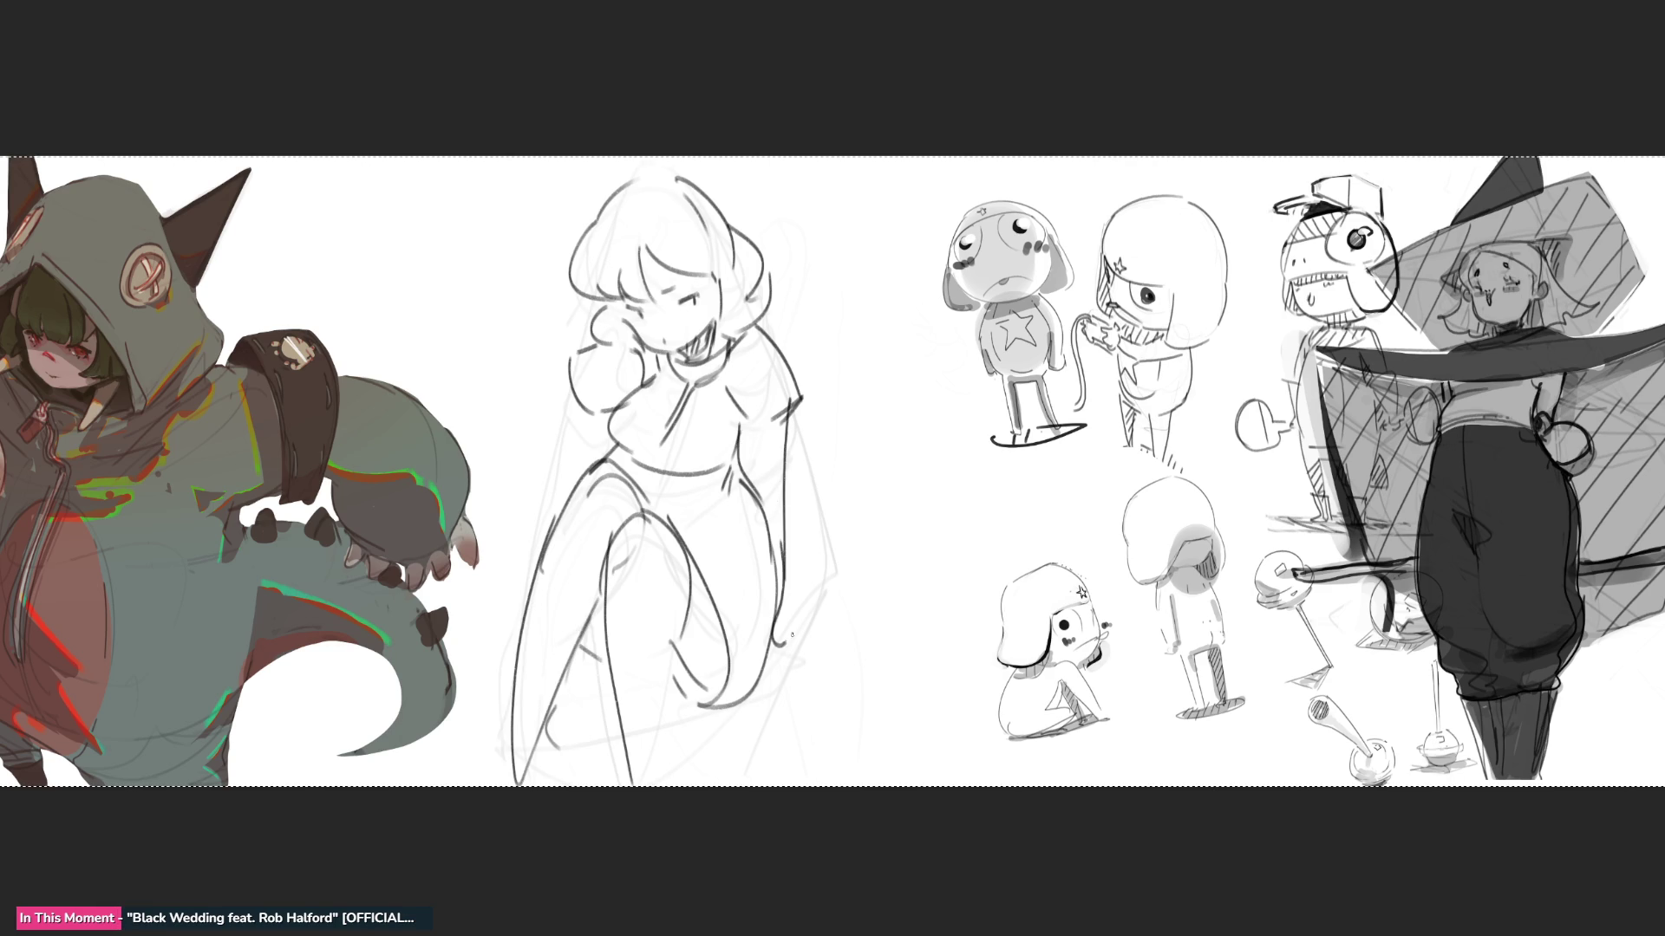
mouse_move(602, 443)
left_mouse_down()
mouse_move(569, 474)
mouse_move(585, 464)
left_mouse_up()
left_click_drag(586, 449, 566, 485)
mouse_move(594, 394)
left_mouse_down()
mouse_move(574, 440)
mouse_move(599, 446)
mouse_move(539, 514)
left_mouse_up()
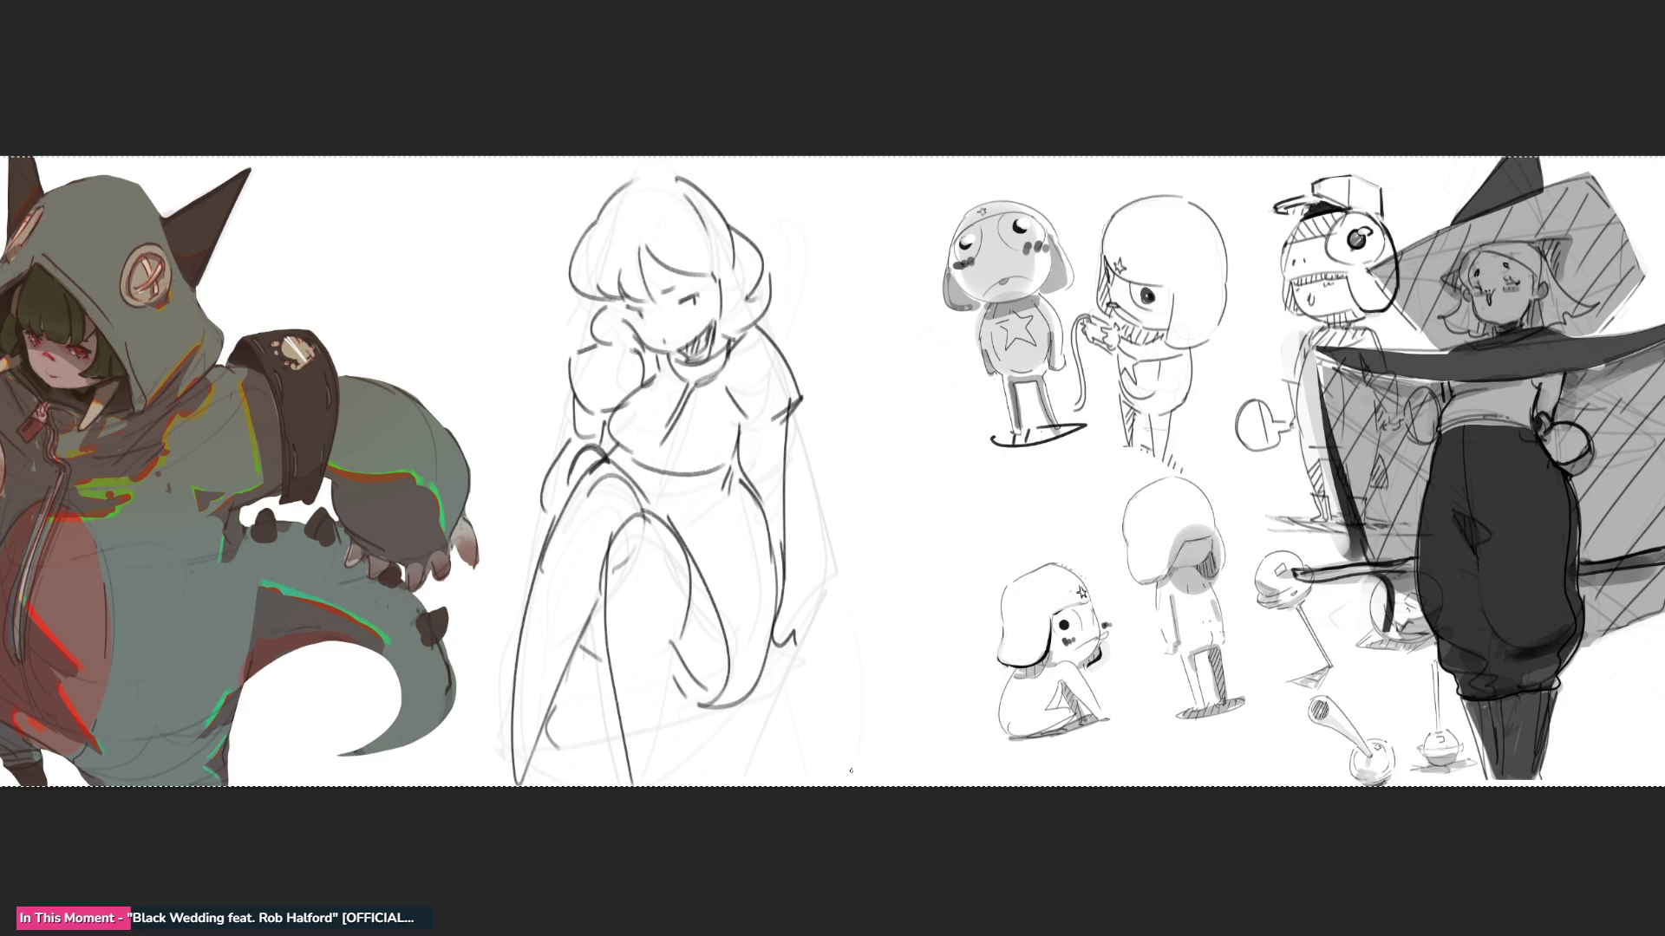
mouse_move(789, 617)
left_mouse_down()
mouse_move(801, 648)
mouse_move(841, 640)
mouse_move(841, 662)
left_mouse_up()
left_click_drag(750, 695, 676, 709)
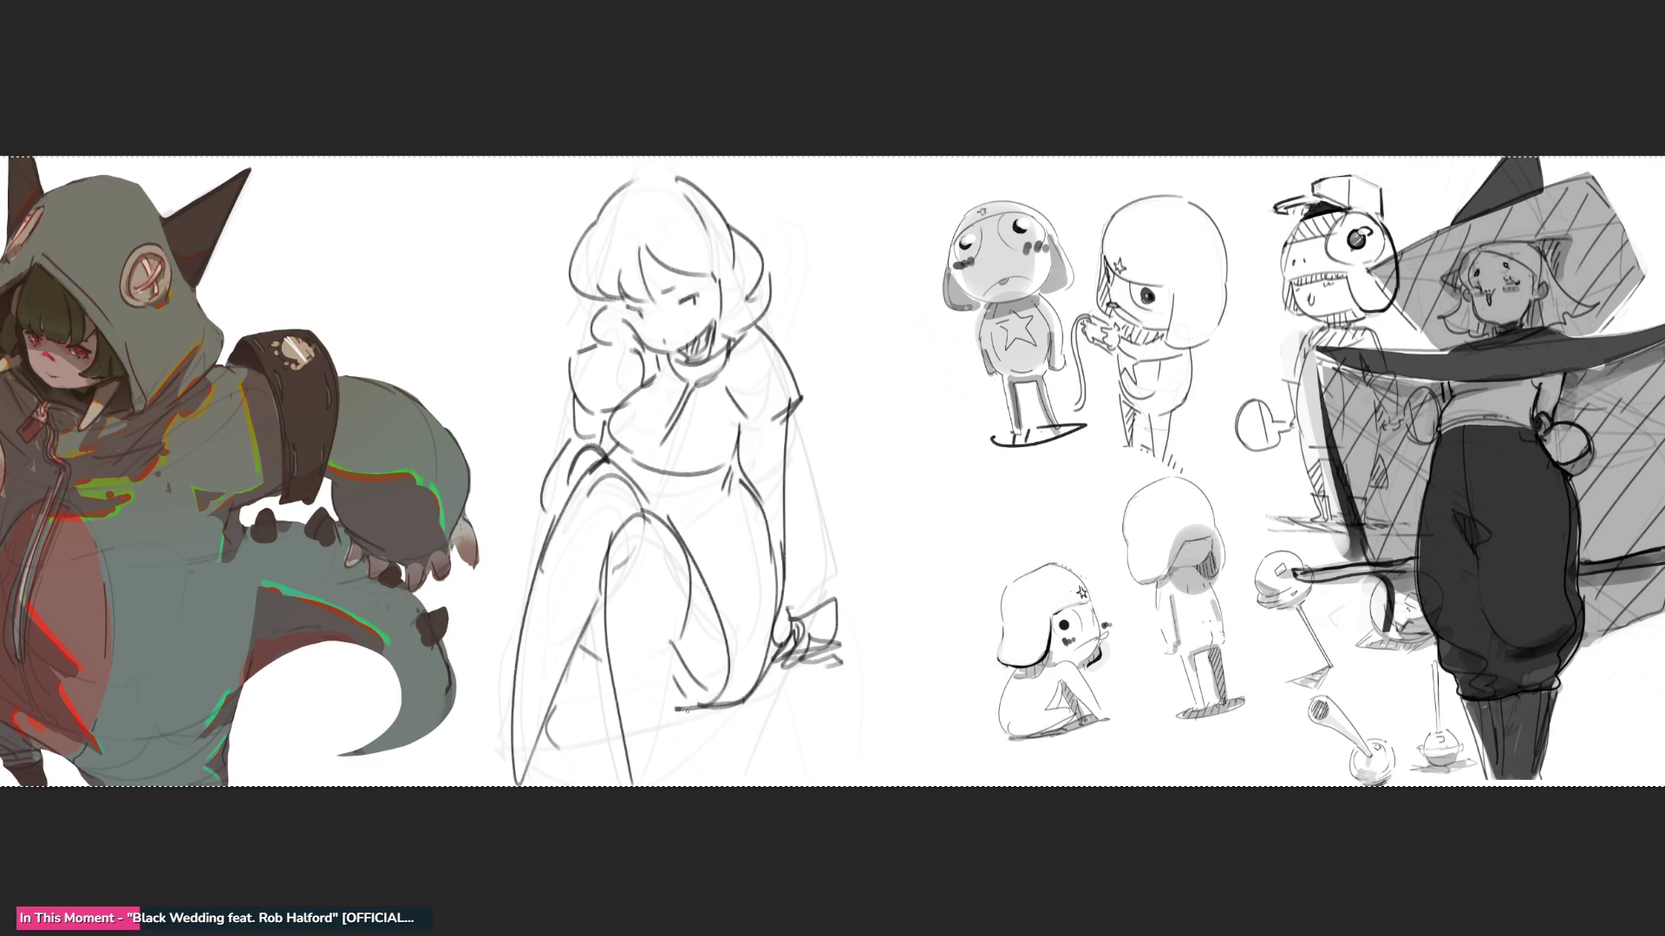
left_click_drag(574, 657, 620, 713)
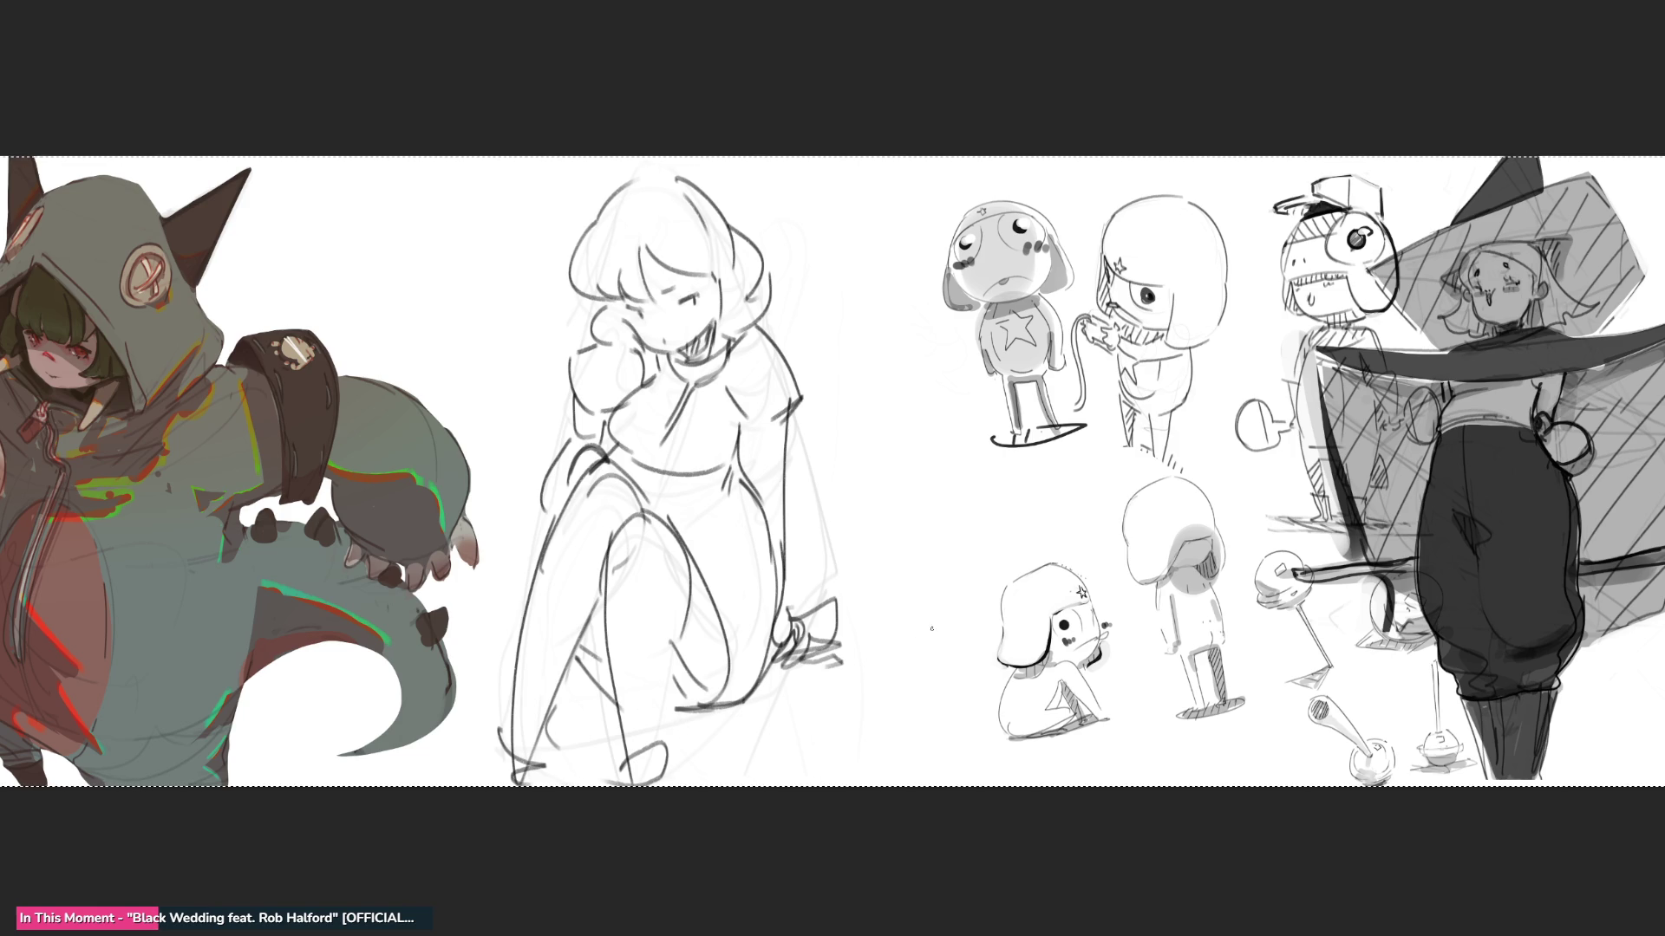
- Lighten the central sketch with a large soft eraser, then zoom in and begin a new head arc
key("e")
mouse_move(954, 575)
left_mouse_down()
mouse_move(659, 364)
mouse_move(694, 520)
mouse_move(811, 733)
left_mouse_up()
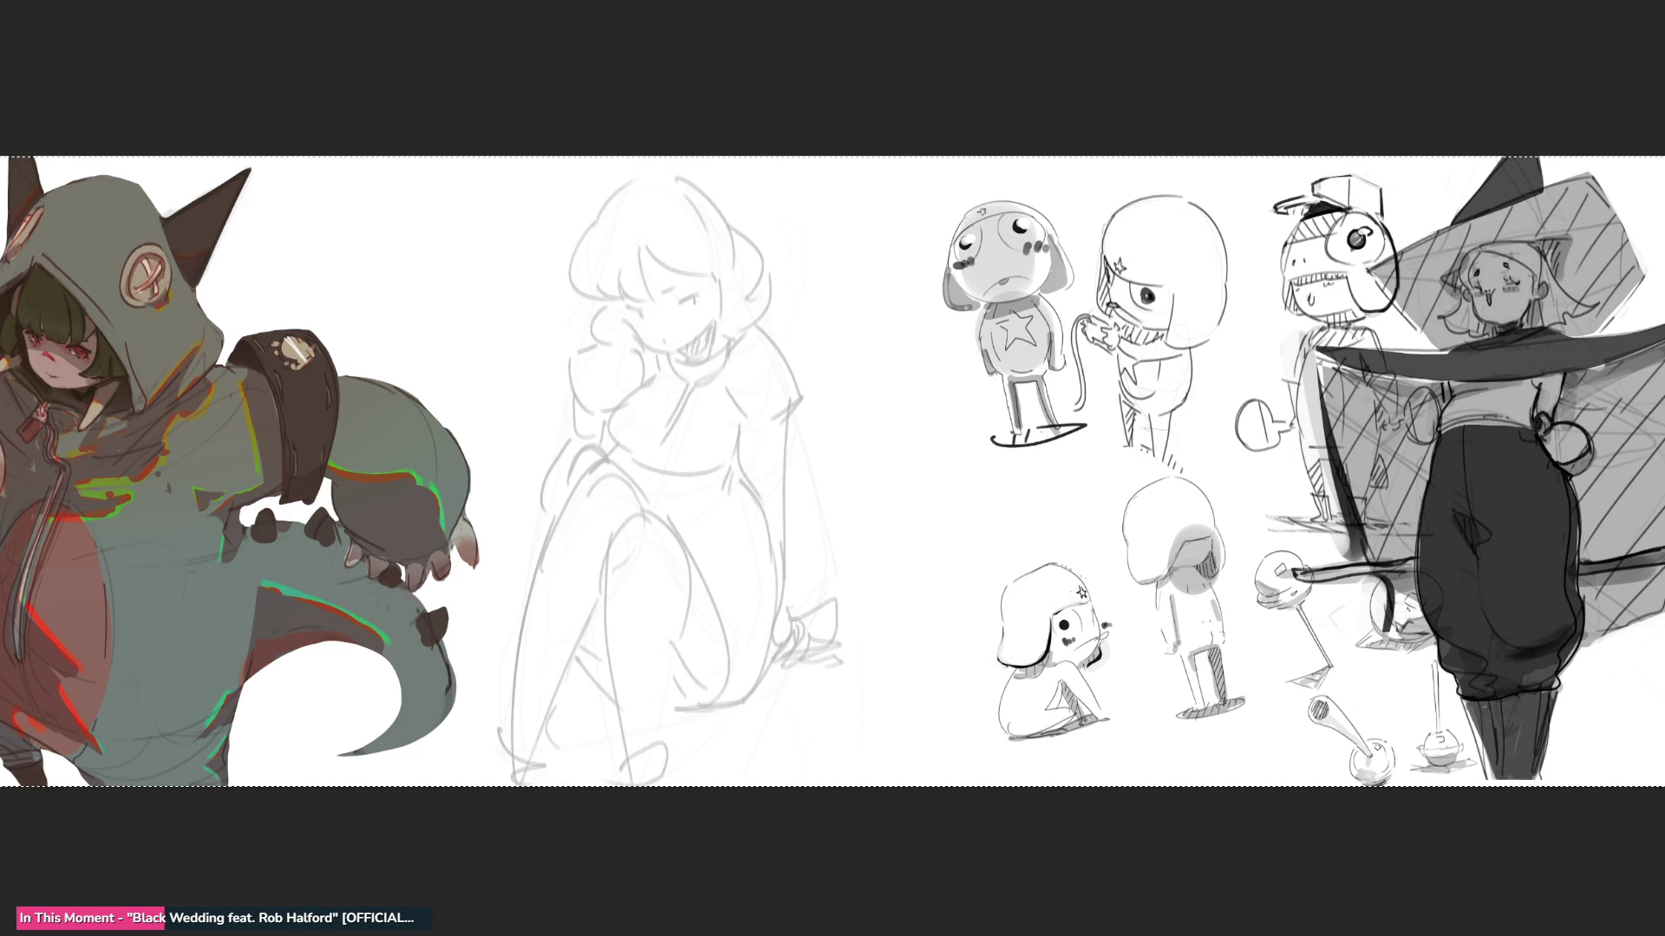
scroll(832, 468, "up", 3)
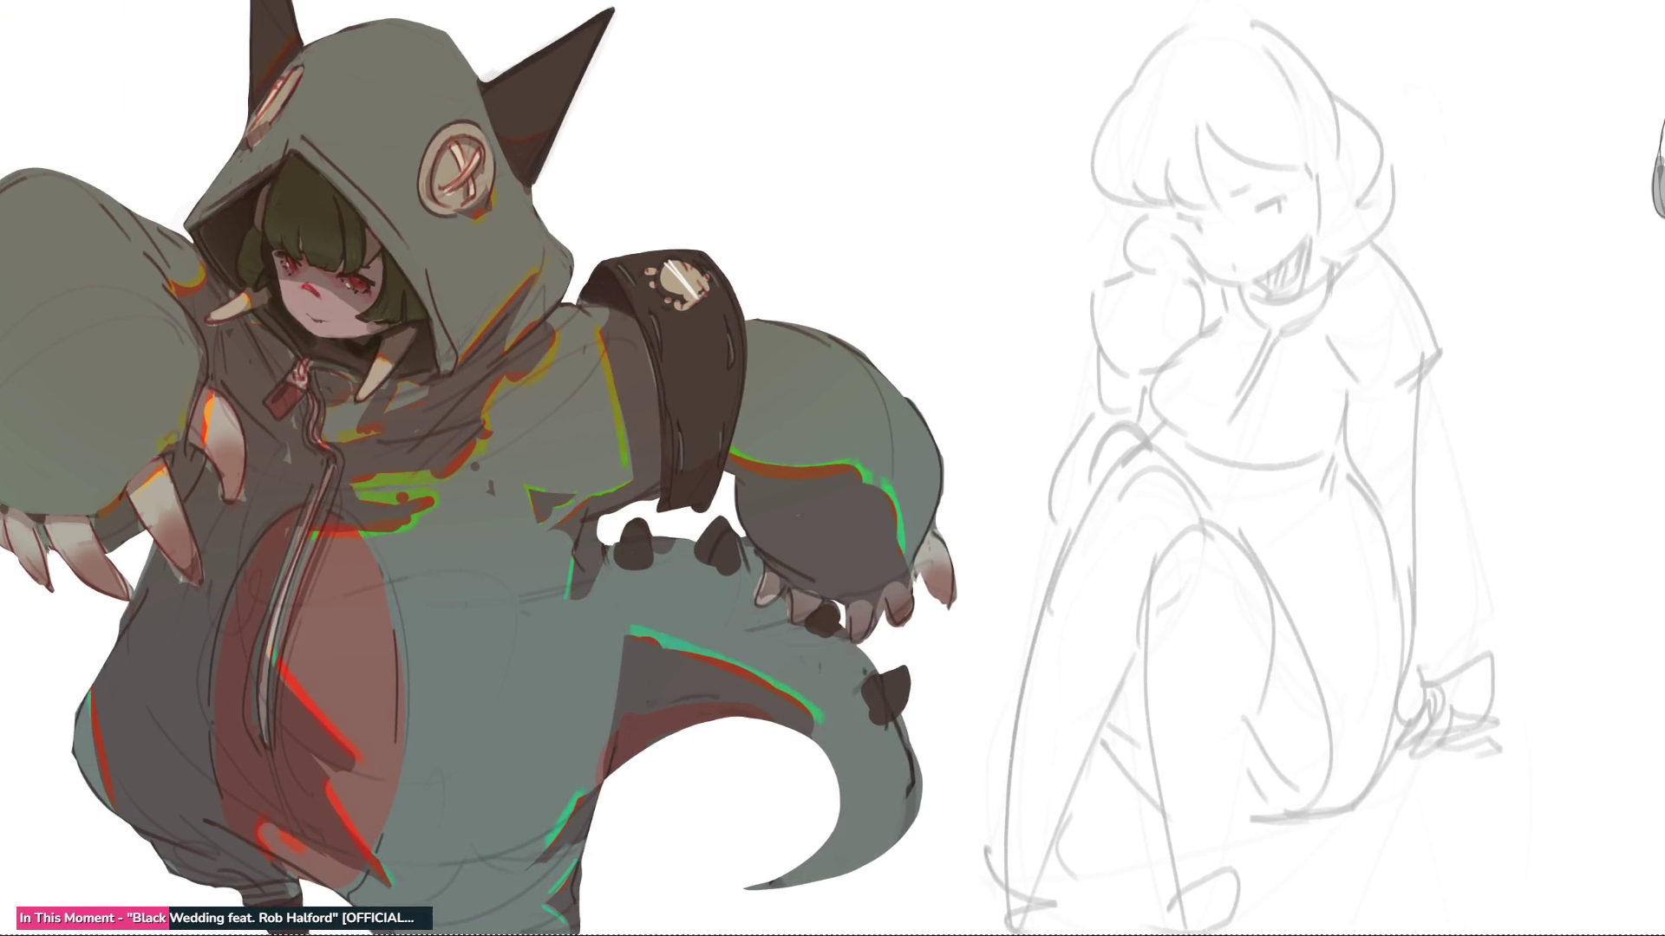
left_click_drag(1271, 501, 1149, 492)
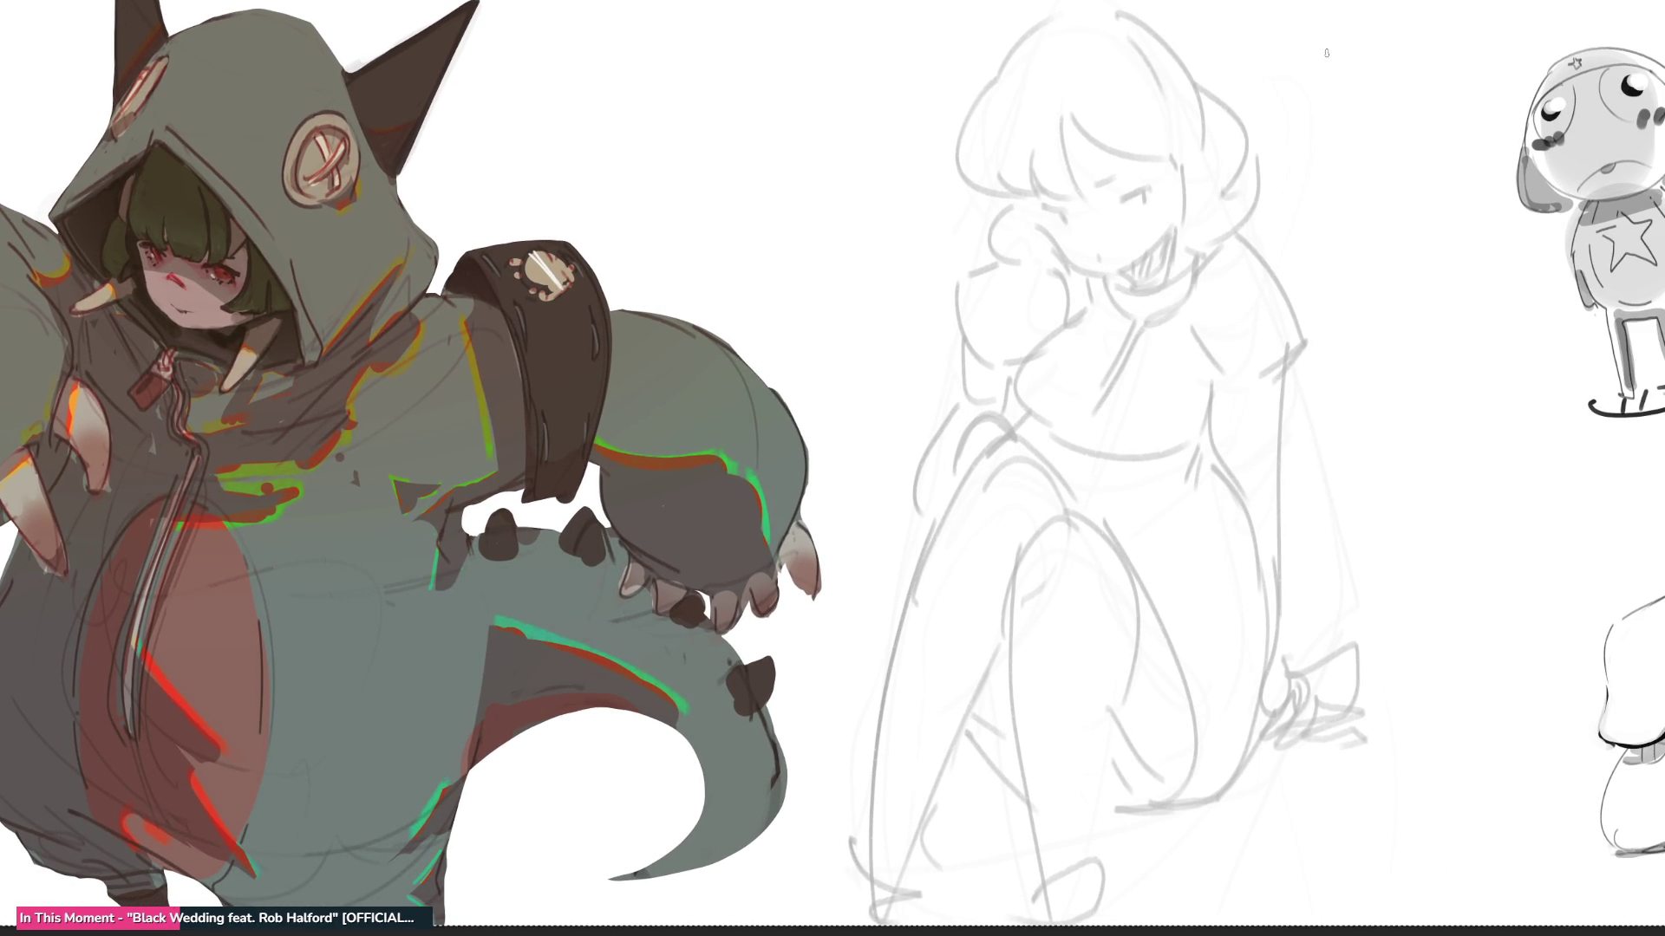
mouse_move(1305, 106)
left_mouse_down()
mouse_move(1323, 52)
mouse_move(1406, 83)
mouse_move(1398, 19)
mouse_move(1340, 102)
left_mouse_up()
- Shape the new figure's domed head, face and long flared body beside the faded girl
mouse_move(1322, 22)
left_mouse_down()
mouse_move(1318, 126)
mouse_move(1316, 110)
mouse_move(1416, 80)
left_mouse_up()
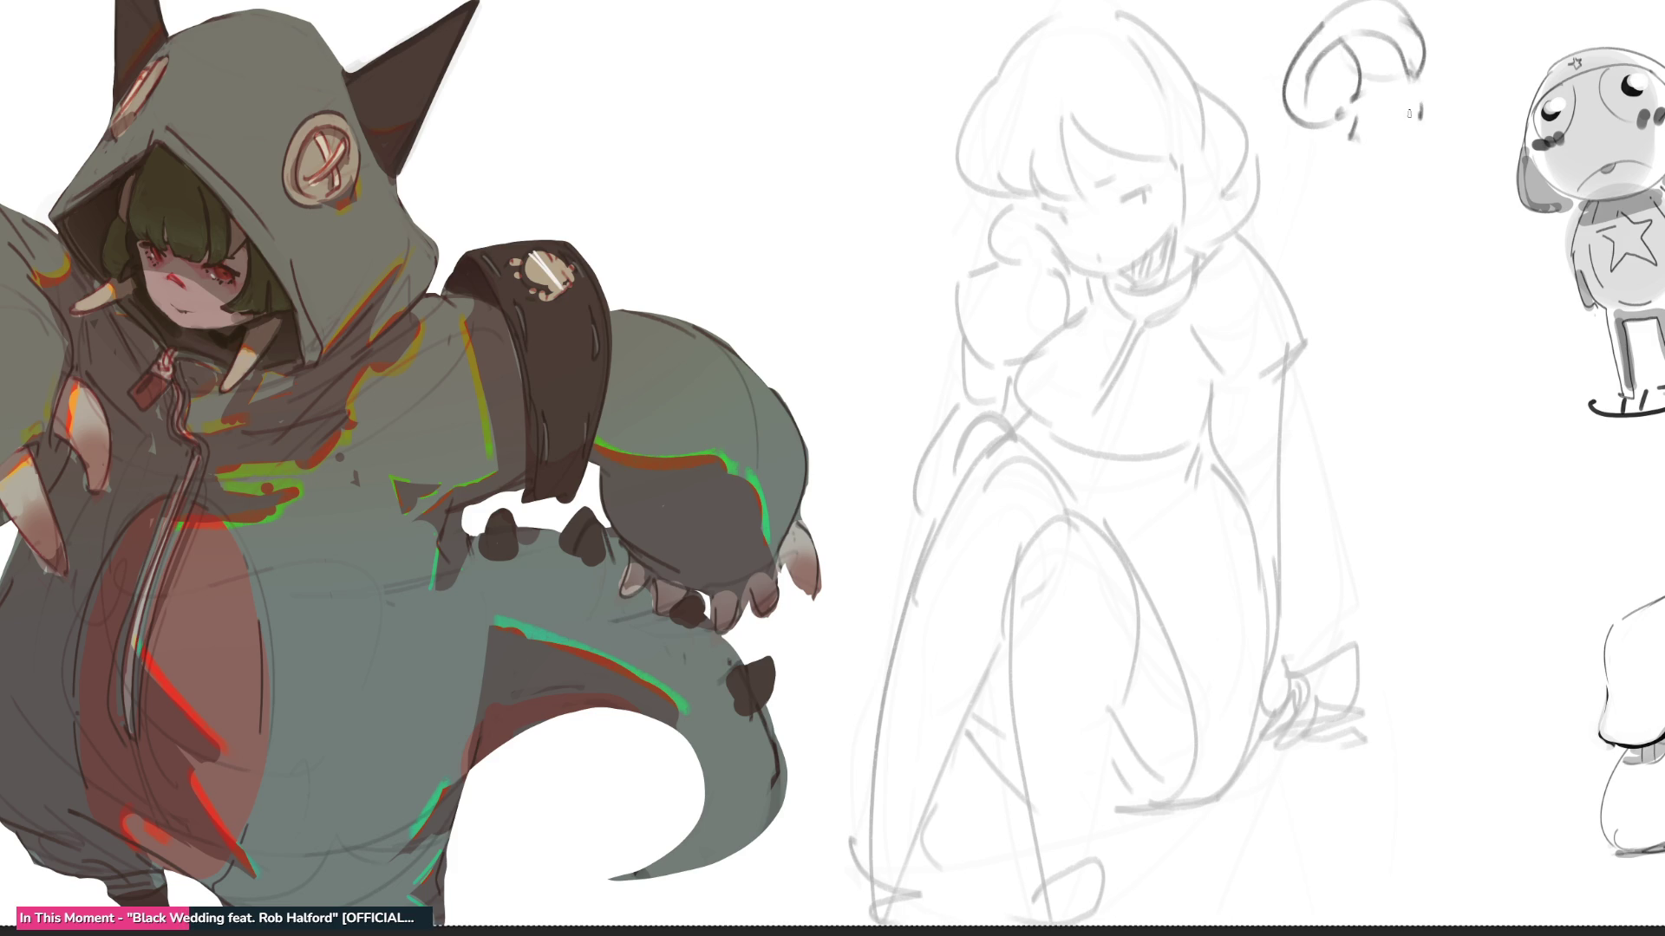
left_click_drag(1420, 91, 1455, 184)
mouse_move(1337, 191)
left_mouse_down()
mouse_move(1421, 215)
mouse_move(1454, 193)
left_mouse_up()
mouse_move(1439, 217)
left_mouse_down()
mouse_move(1412, 241)
mouse_move(1431, 271)
left_mouse_up()
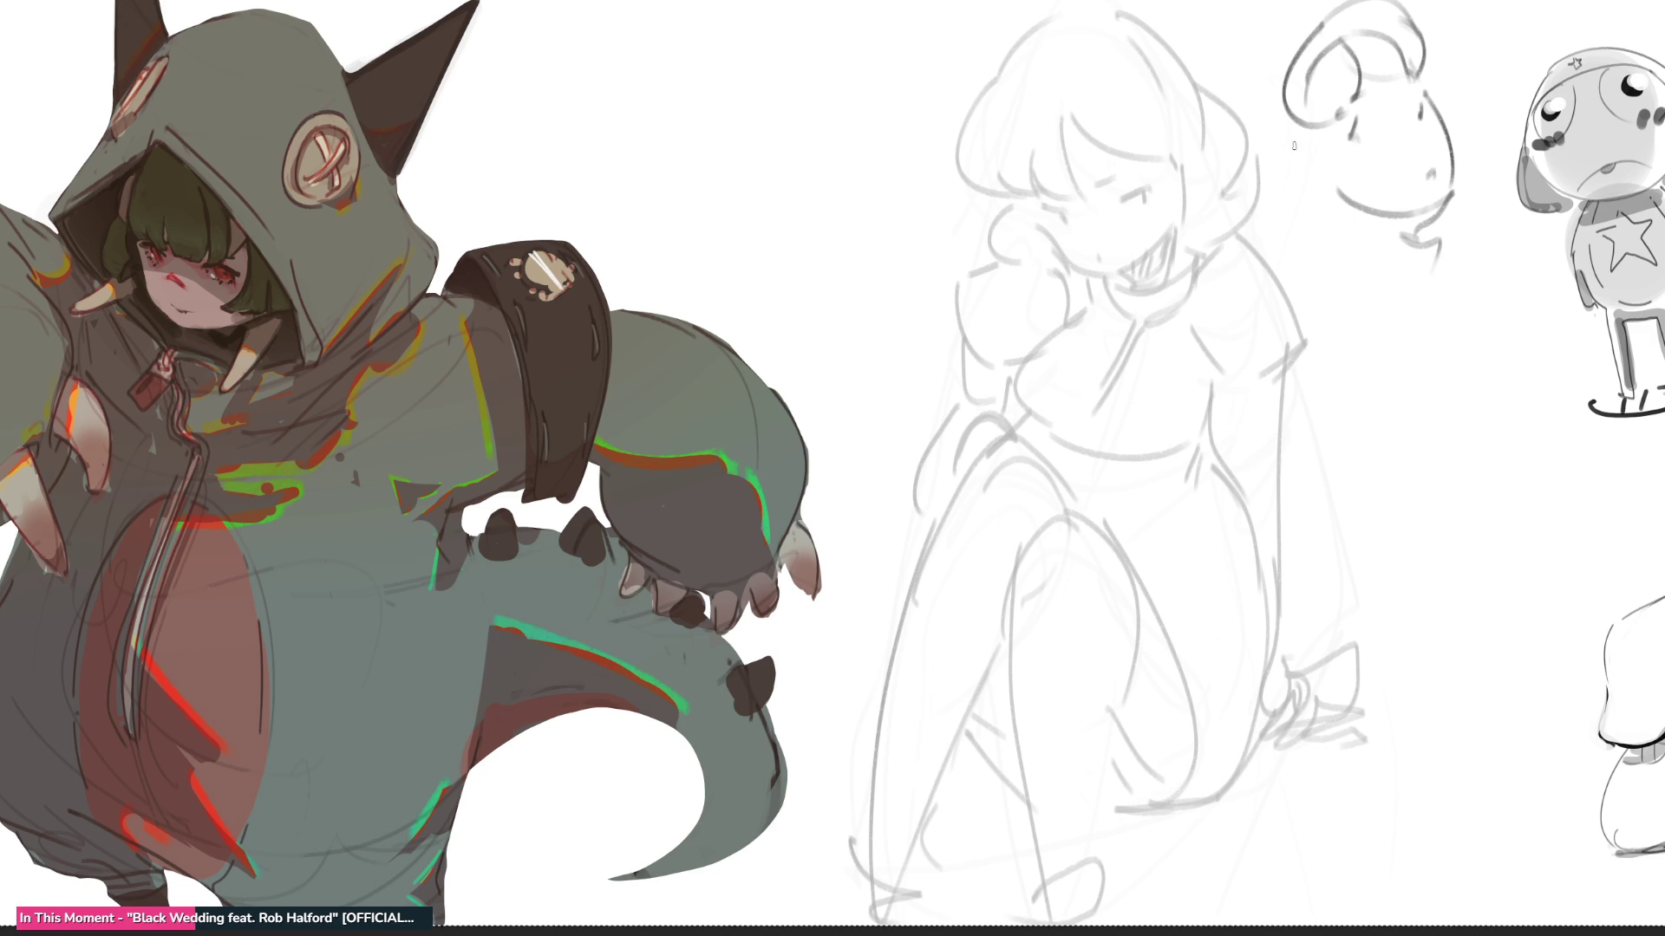
mouse_move(1293, 145)
left_mouse_down()
mouse_move(1330, 260)
mouse_move(1376, 315)
mouse_move(1446, 268)
mouse_move(1352, 408)
mouse_move(1479, 248)
mouse_move(1530, 433)
mouse_move(1505, 305)
mouse_move(1482, 484)
mouse_move(1533, 479)
mouse_move(1385, 658)
mouse_move(1552, 555)
mouse_move(1359, 734)
mouse_move(1454, 888)
left_mouse_up()
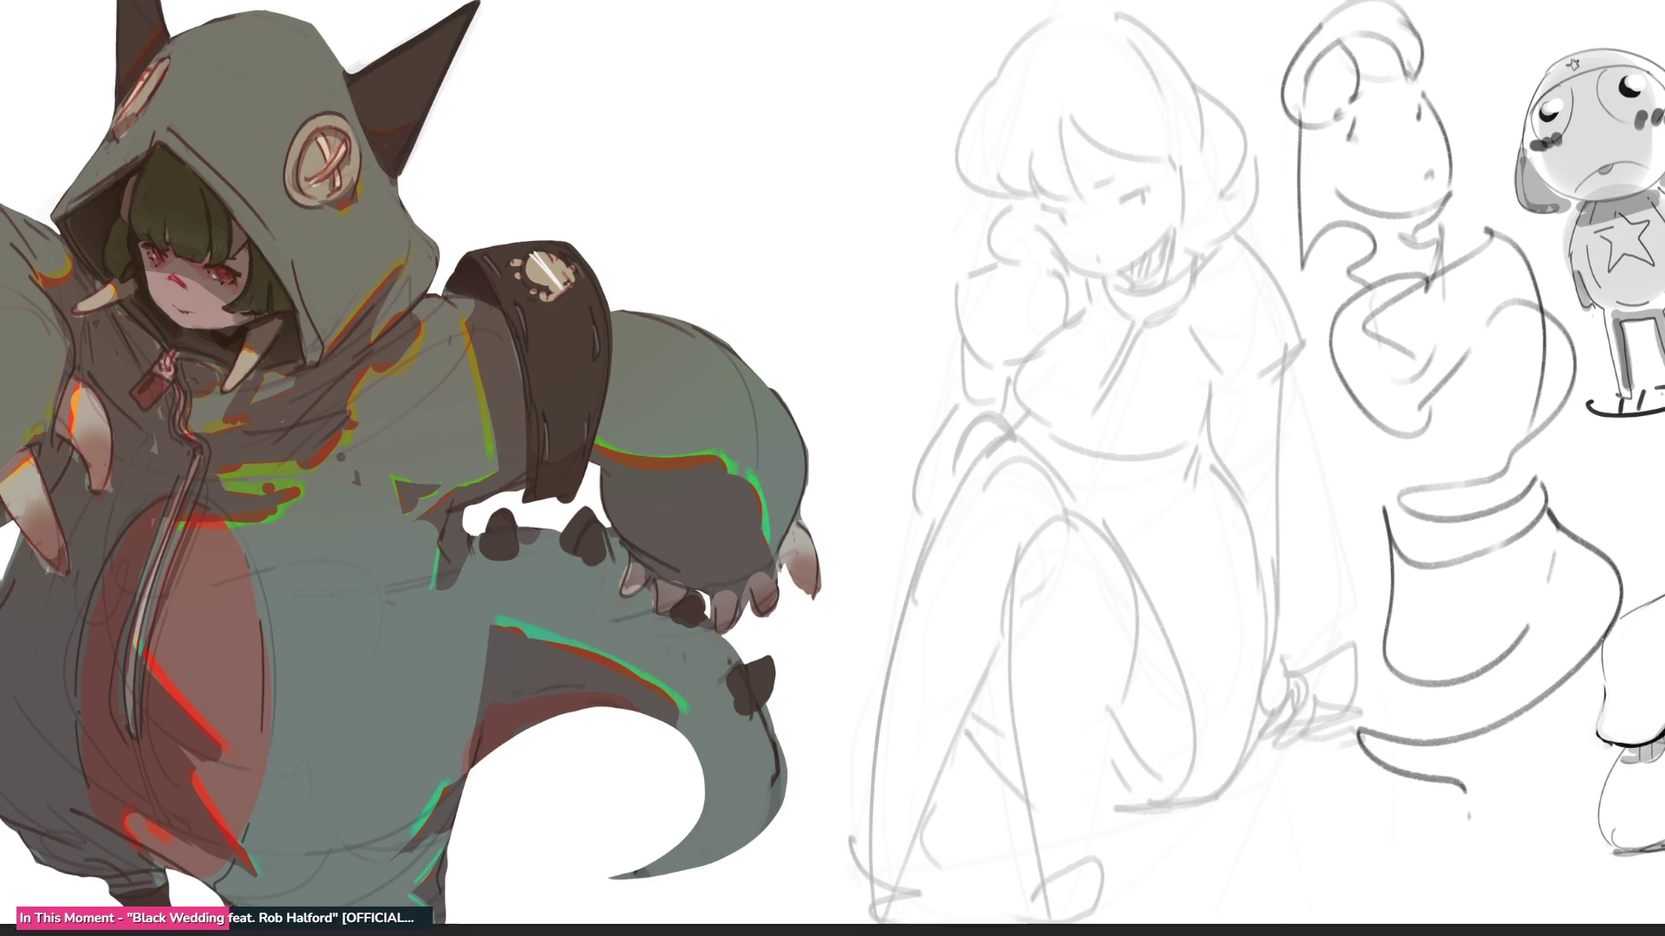
key("ctrl+0")
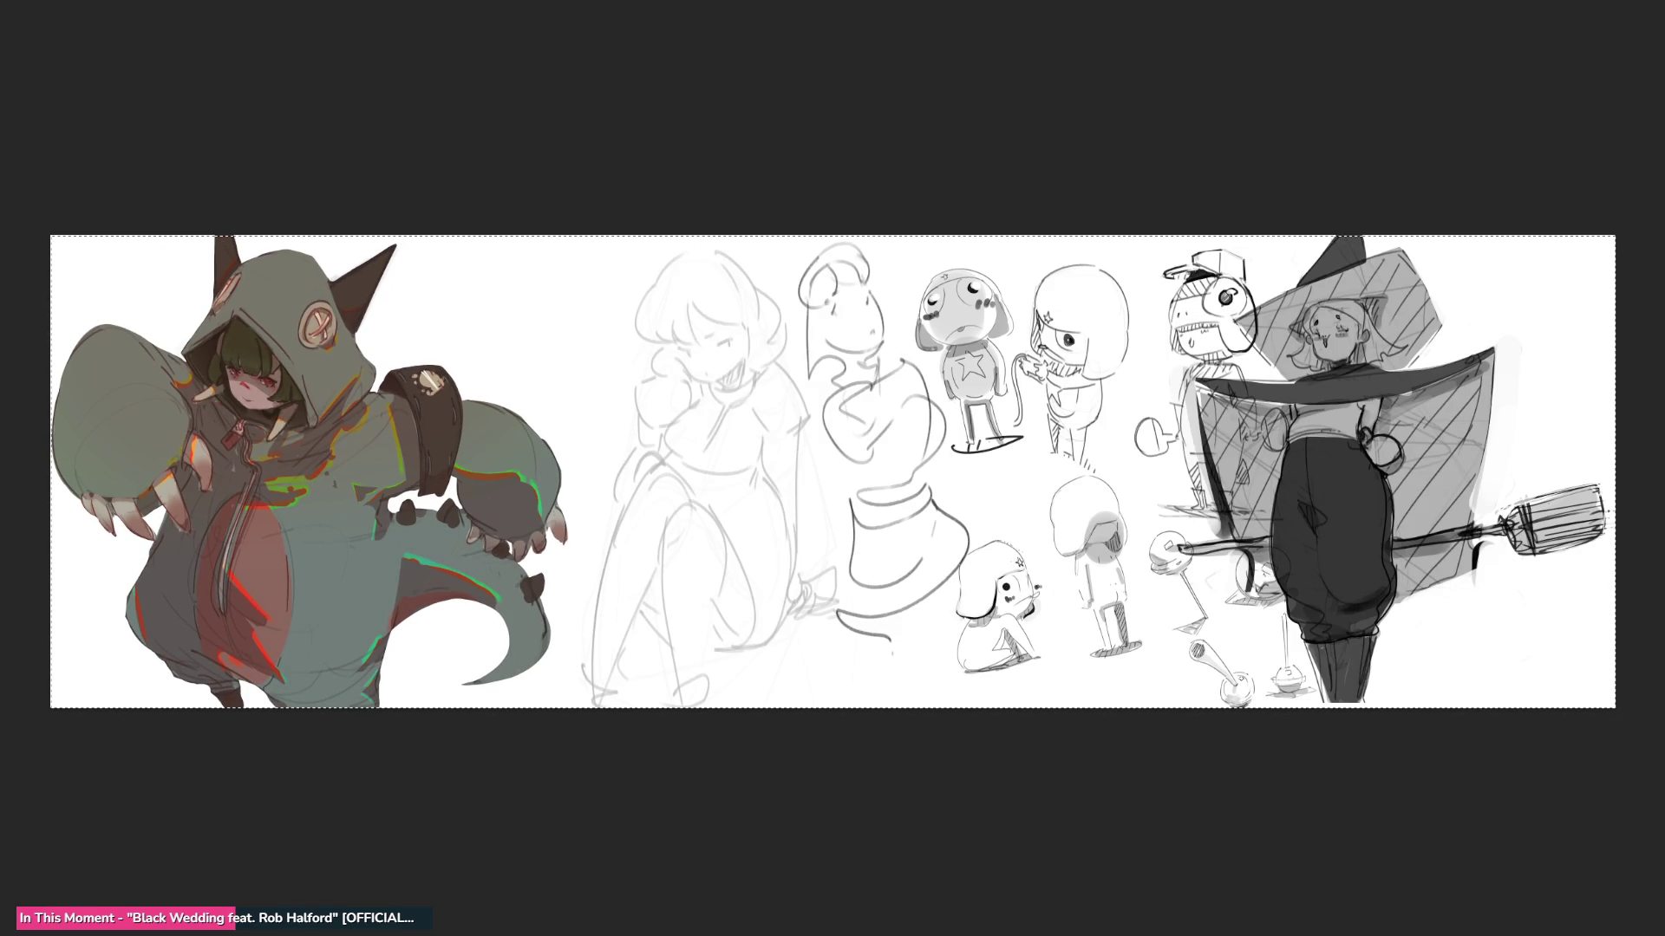
- Clear the two middle sketches with Delete, undoing once, then deleting again
key("Delete")
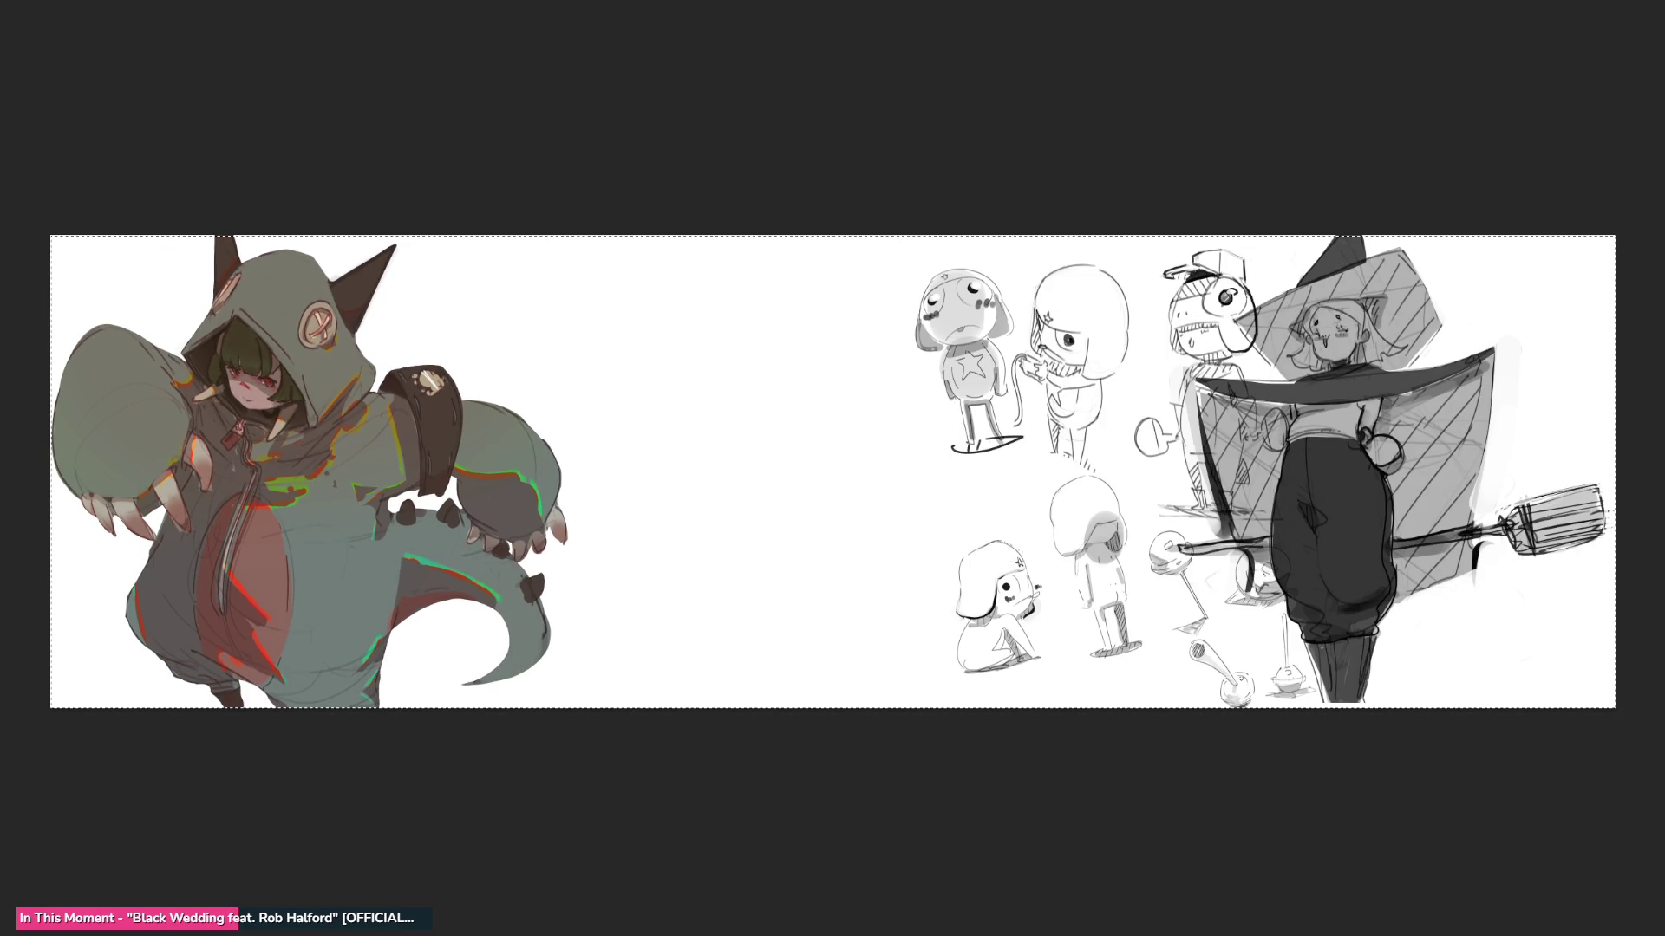
key("ctrl+z")
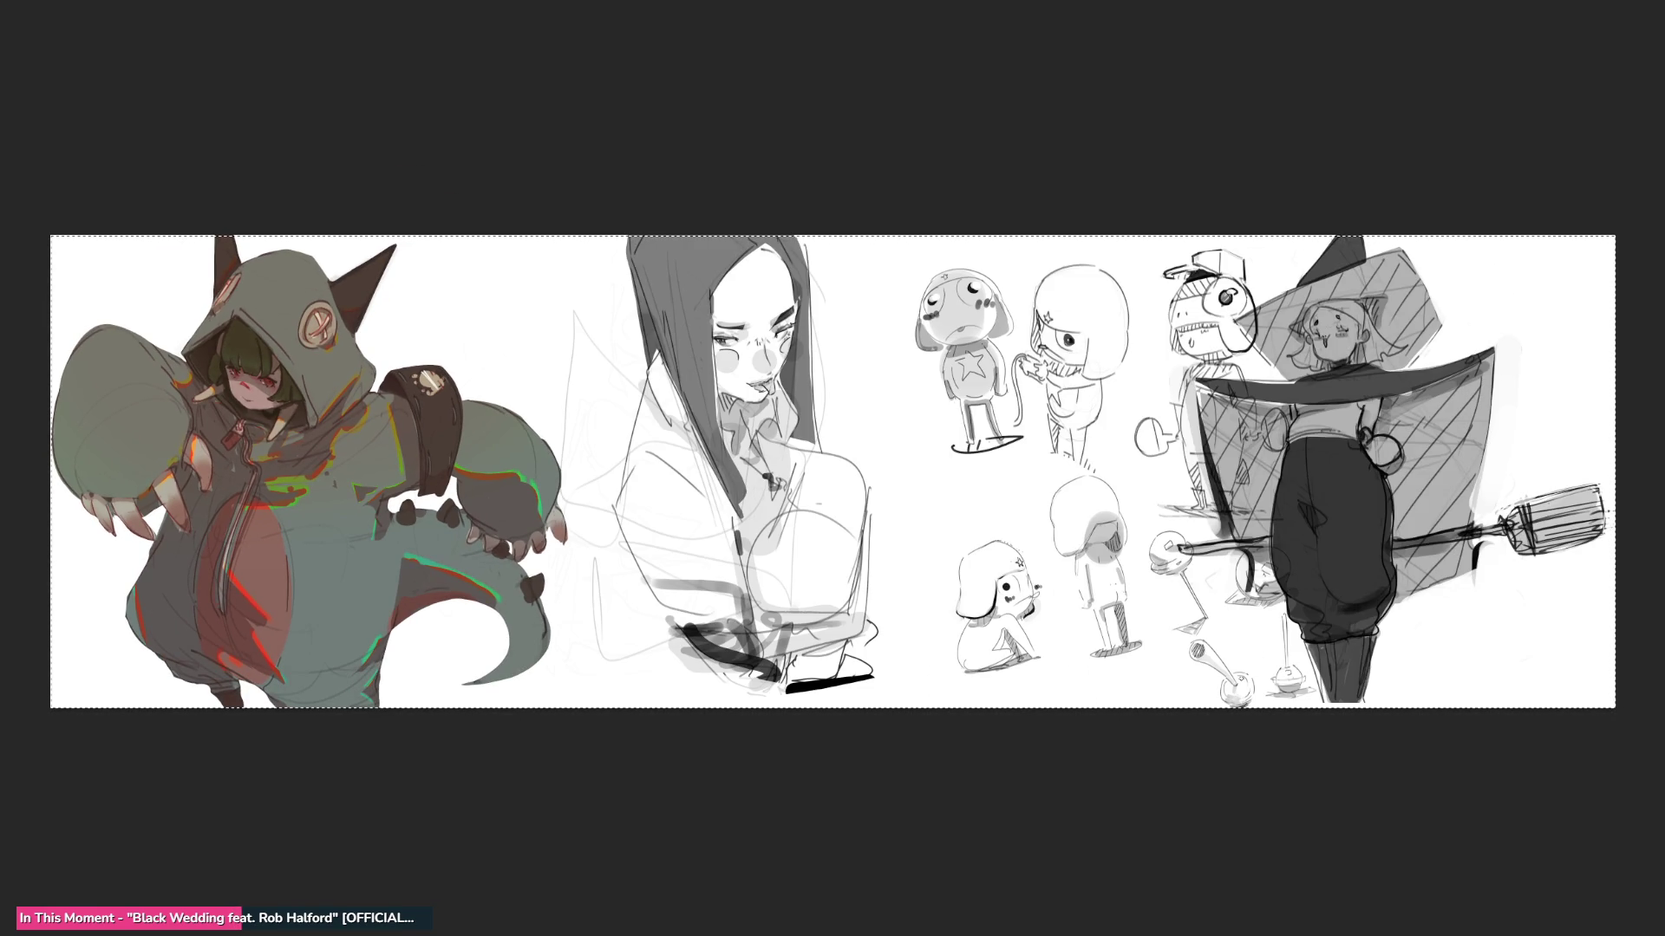
key("Delete")
- Drag the long-haired portrait to the far right, then drag the witch into the canvas centre
left_click_drag(887, 491, 1519, 493)
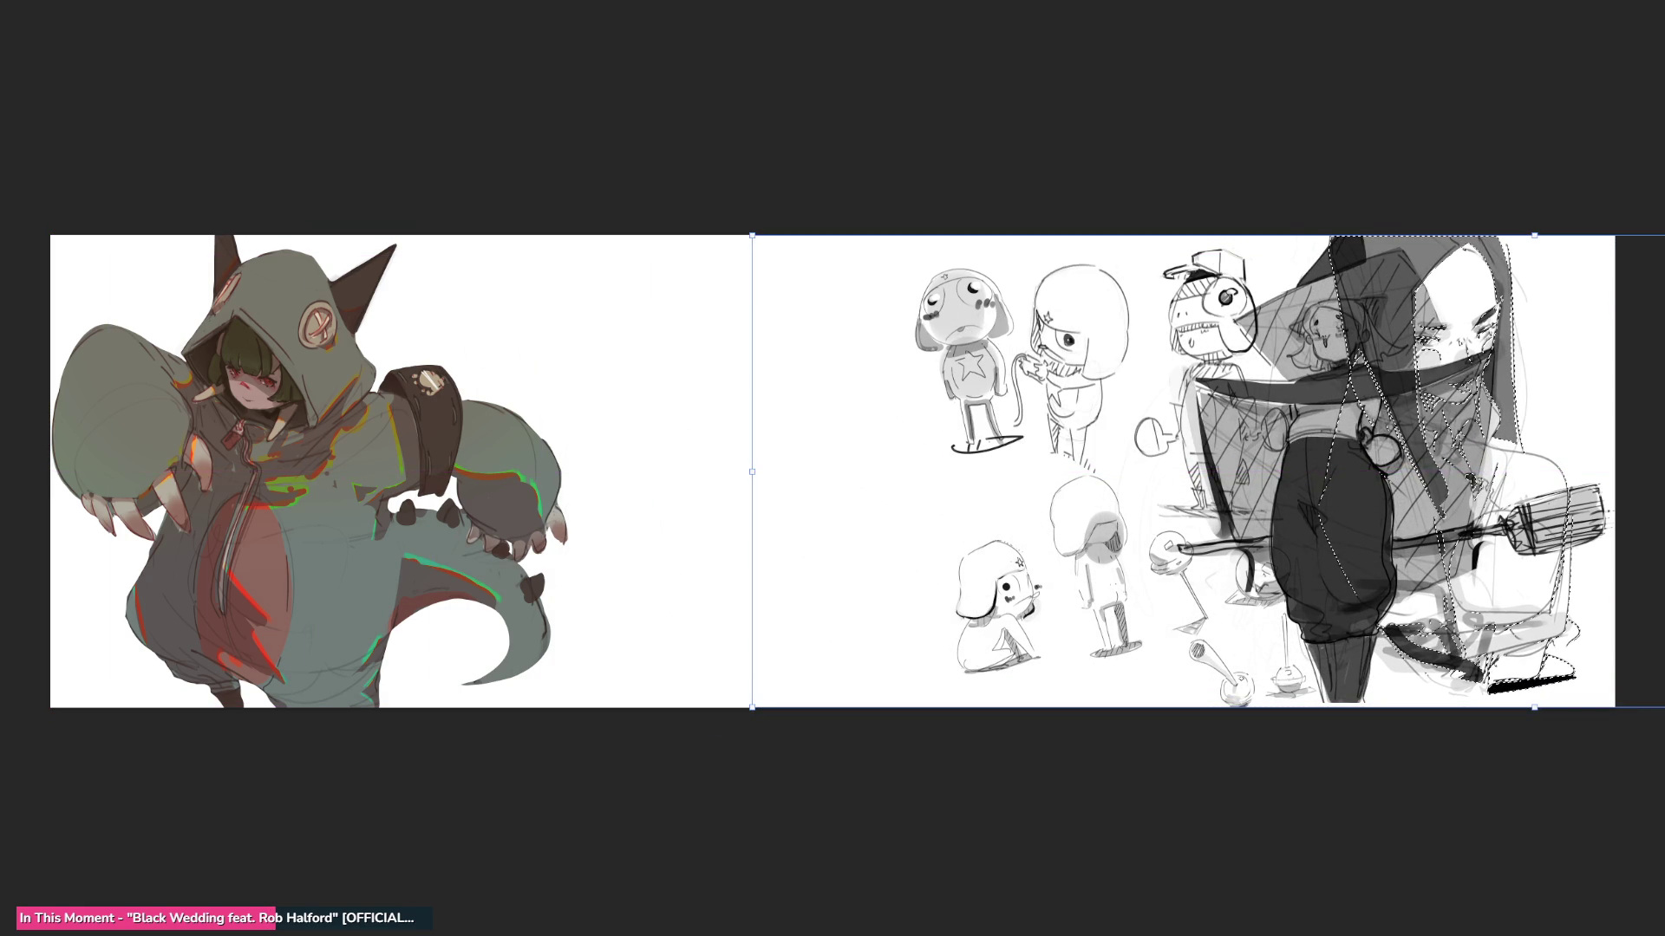
key("ctrl+d")
left_click_drag(1351, 479, 751, 487)
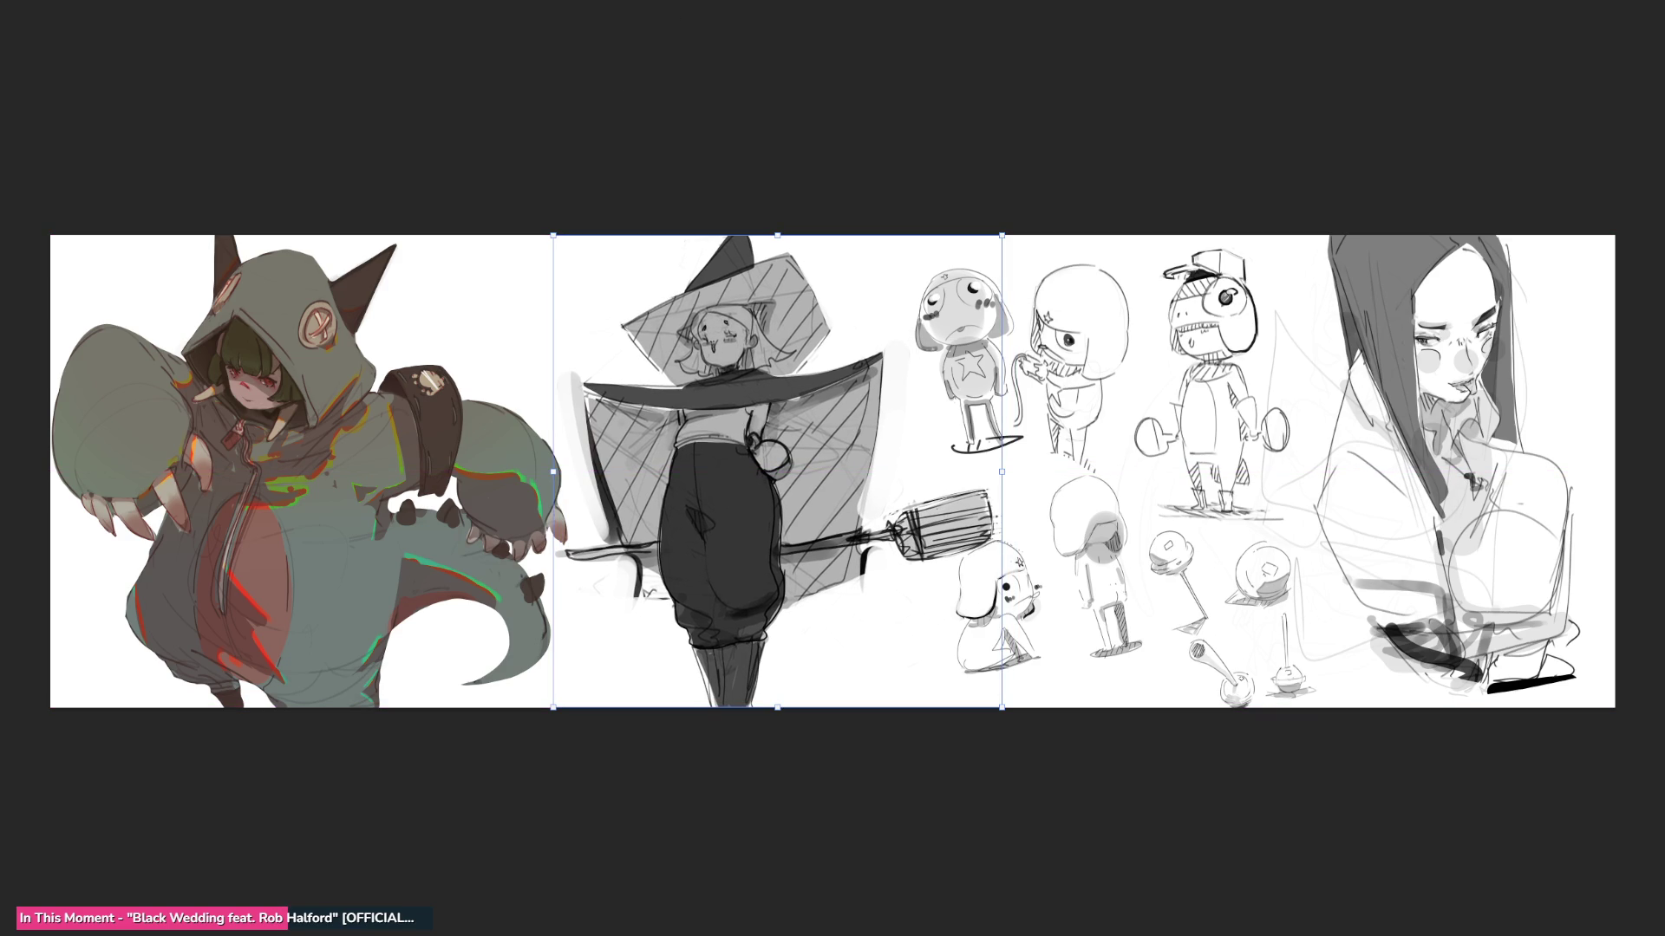
key("Return")
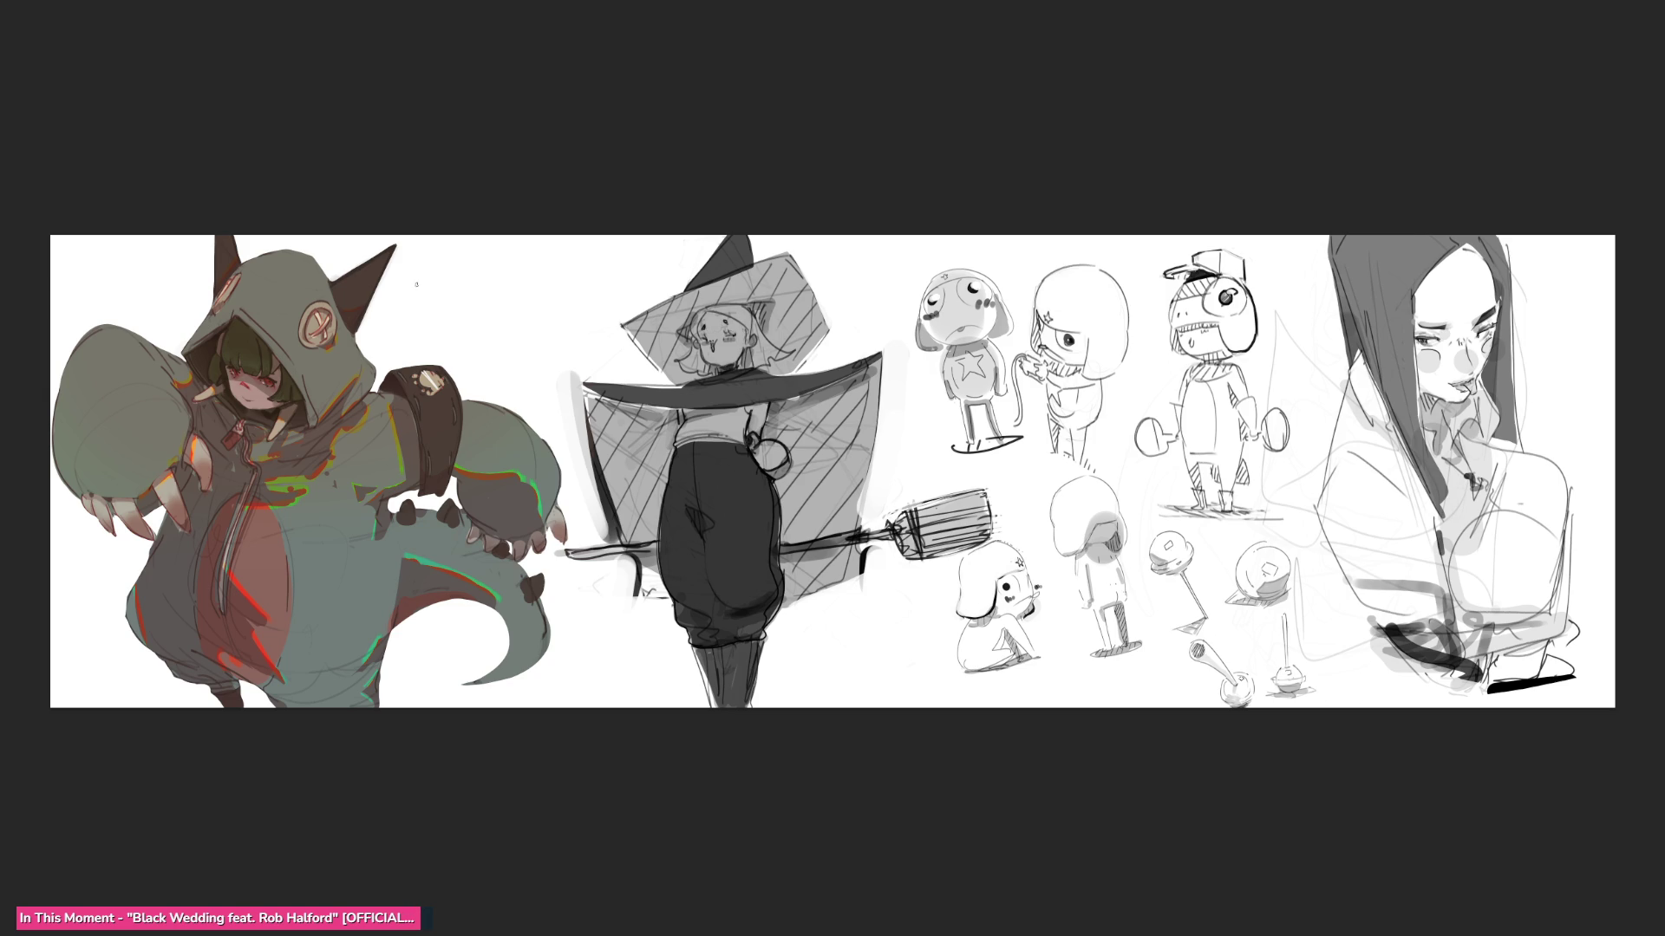
- Write 'END' in pen strokes next to the hooded figure's head, finishing with a wavy squiggle
mouse_move(415, 279)
left_mouse_down()
mouse_move(419, 326)
mouse_move(440, 272)
left_mouse_up()
mouse_move(410, 305)
left_mouse_down()
mouse_move(487, 317)
mouse_move(479, 258)
mouse_move(500, 310)
left_mouse_up()
mouse_move(478, 254)
left_mouse_down()
mouse_move(503, 308)
mouse_move(614, 253)
mouse_move(496, 356)
left_mouse_up()
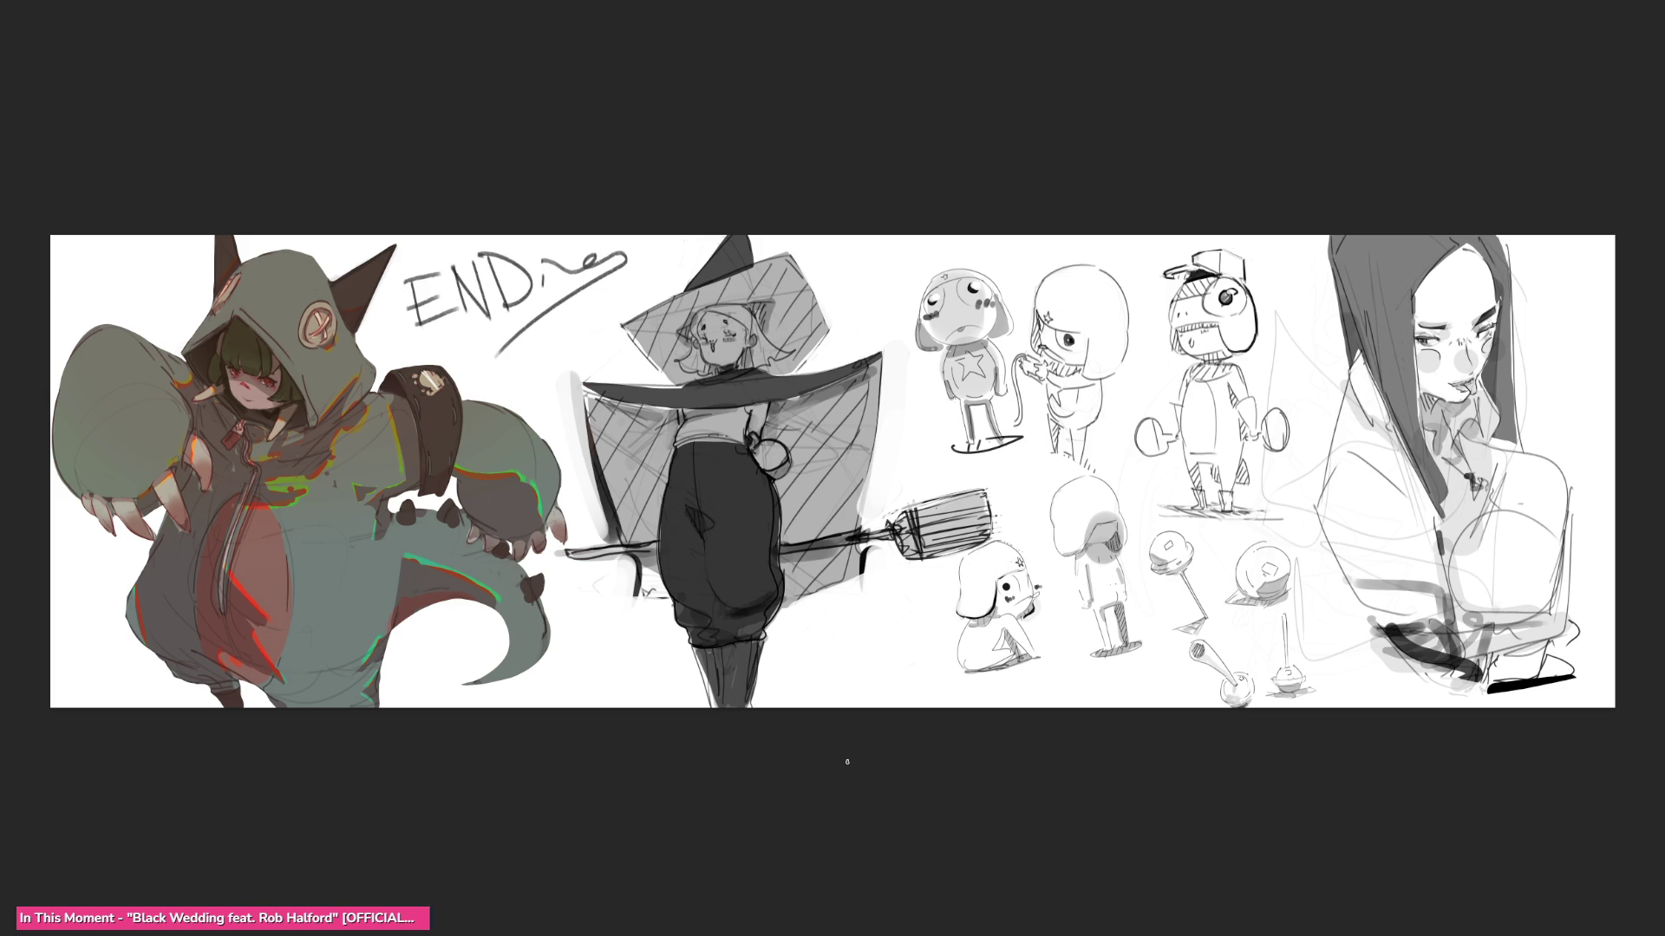